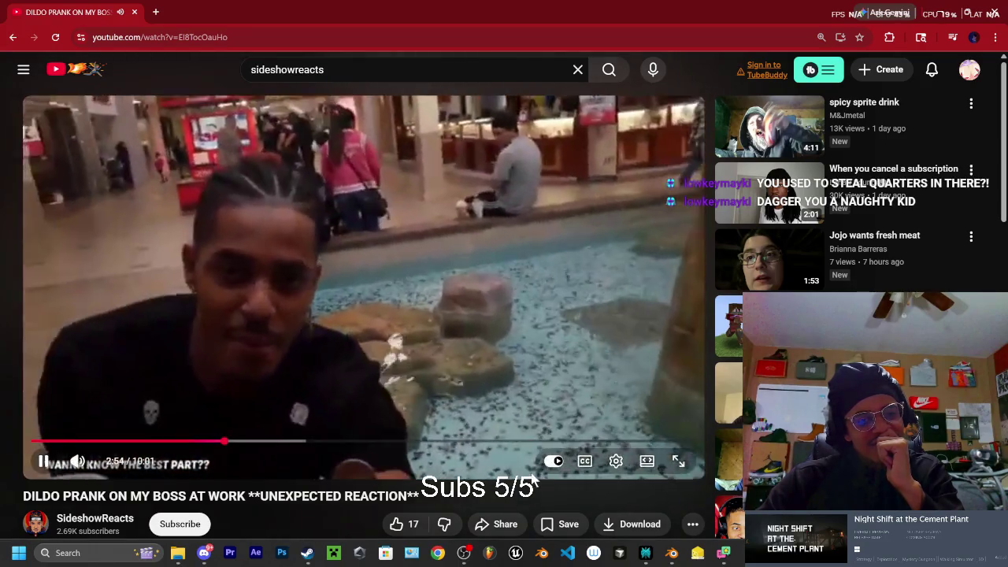
# Rewind the prank video to about 3:08, then pause it around 3:16
pyautogui.moveTo(373, 440); pyautogui.dragTo(247, 445)
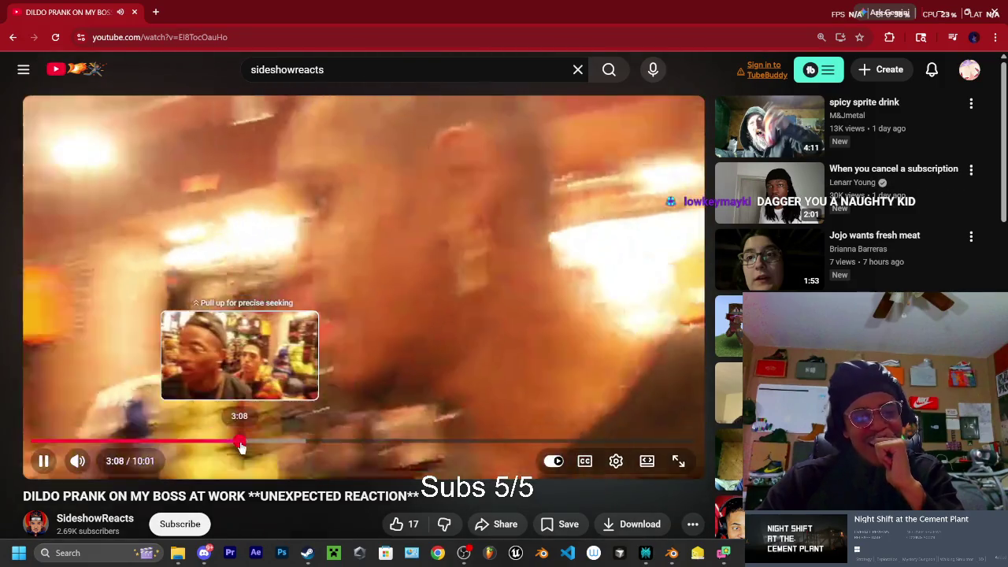
pyautogui.moveTo(247, 445); pyautogui.dragTo(241, 445)
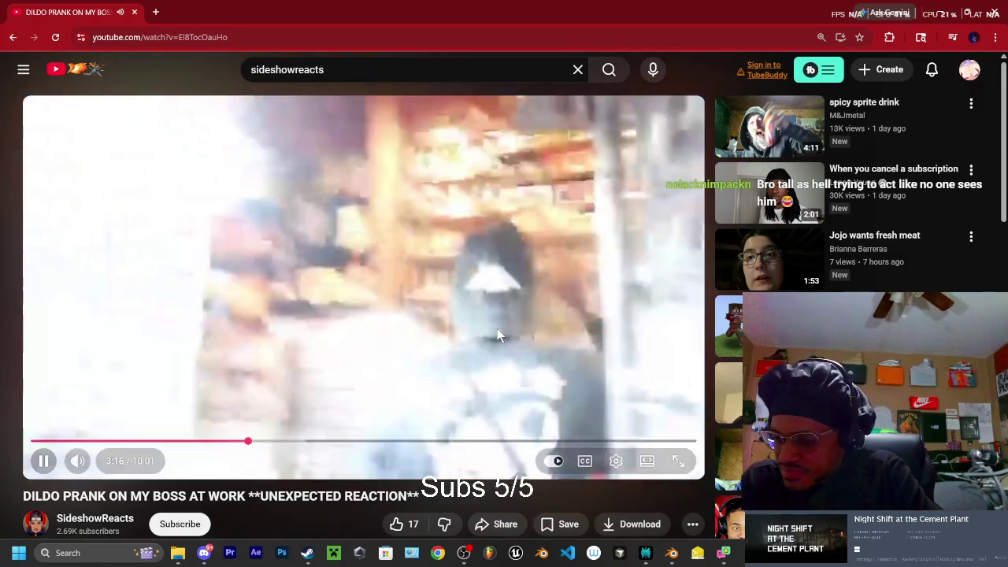
pyautogui.click(497, 328)
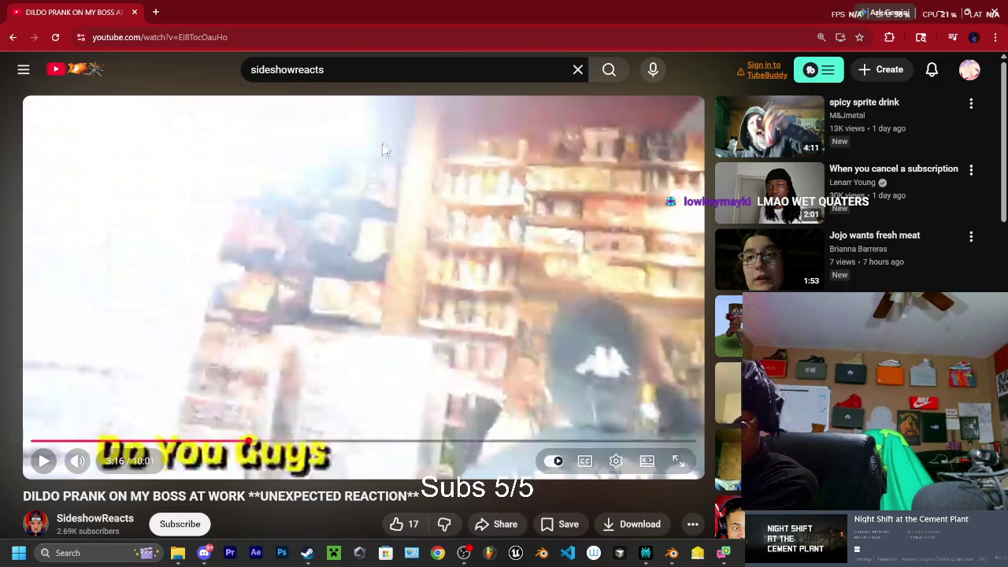
# Play the prank video in short stretches, leaving it paused on the store-aisle scene
pyautogui.press('space')
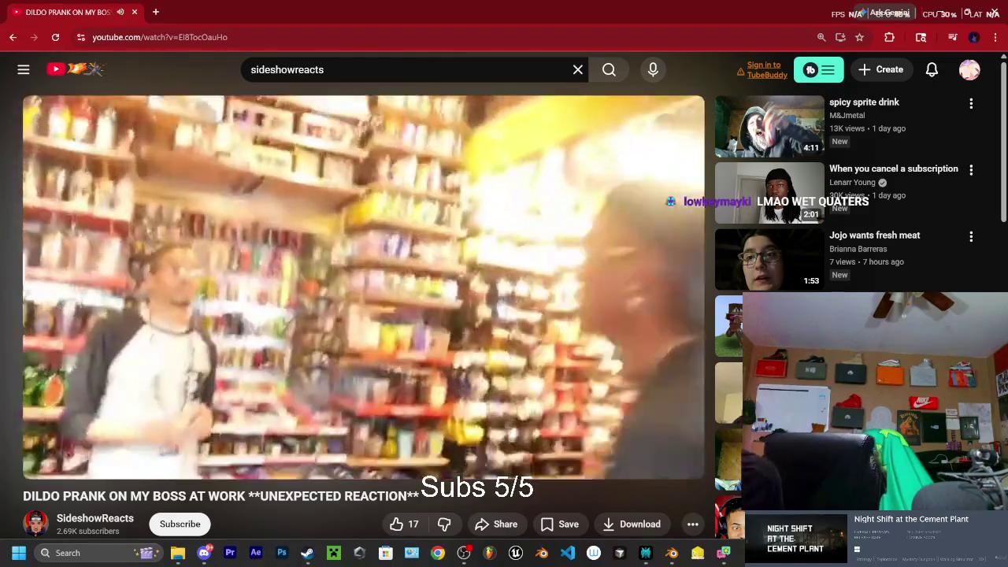
pyautogui.press('space')
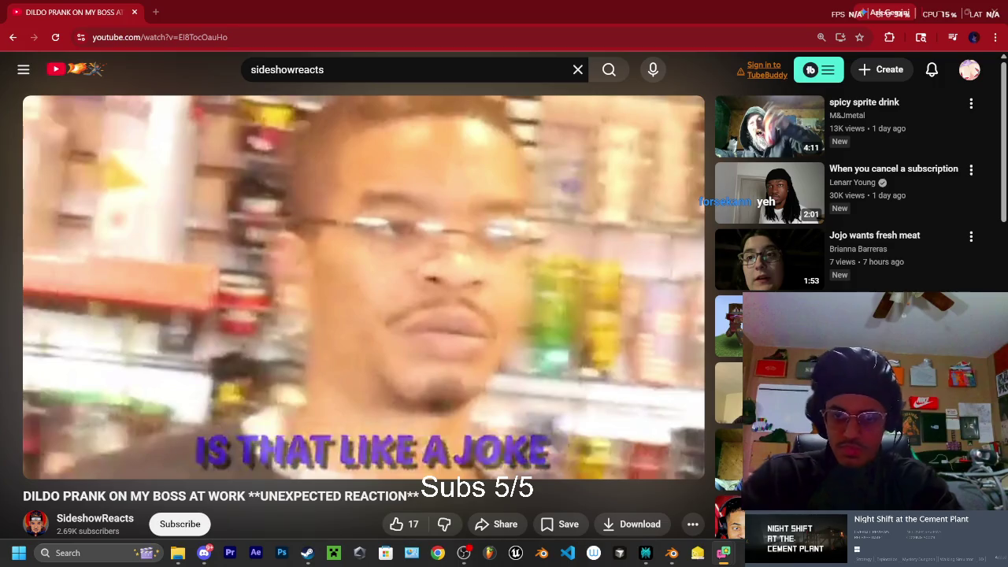
pyautogui.click(567, 368)
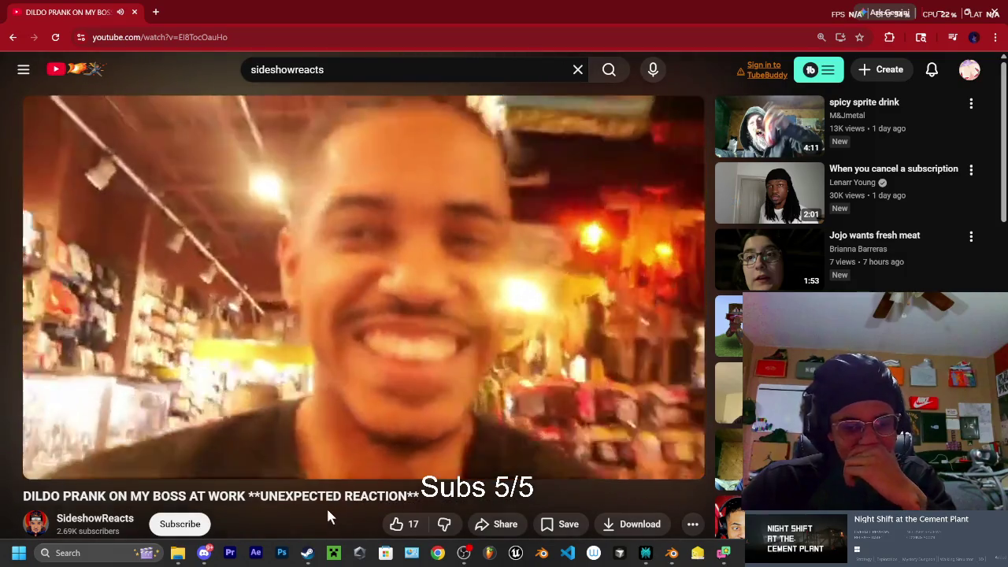
pyautogui.press('space')
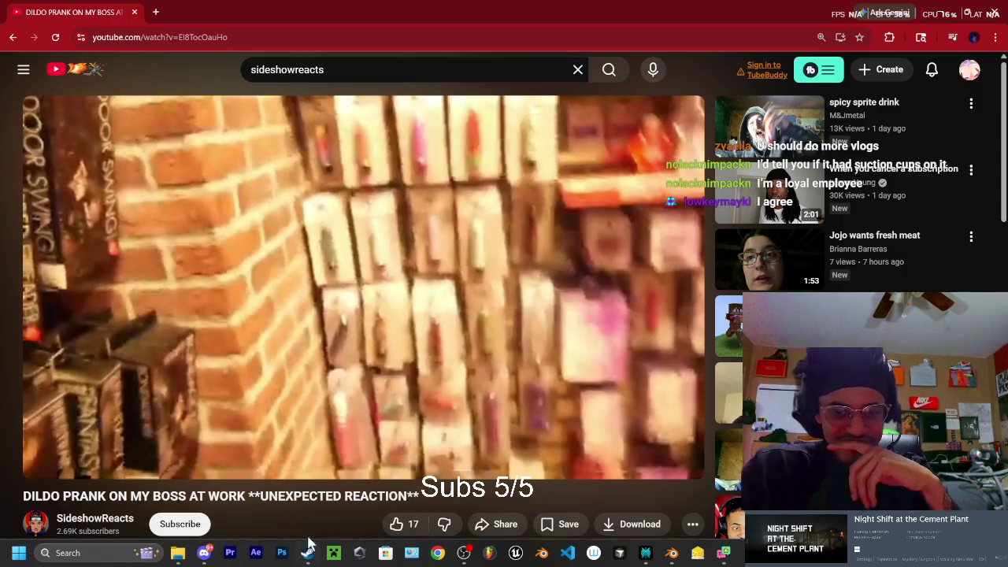
pyautogui.click(430, 403)
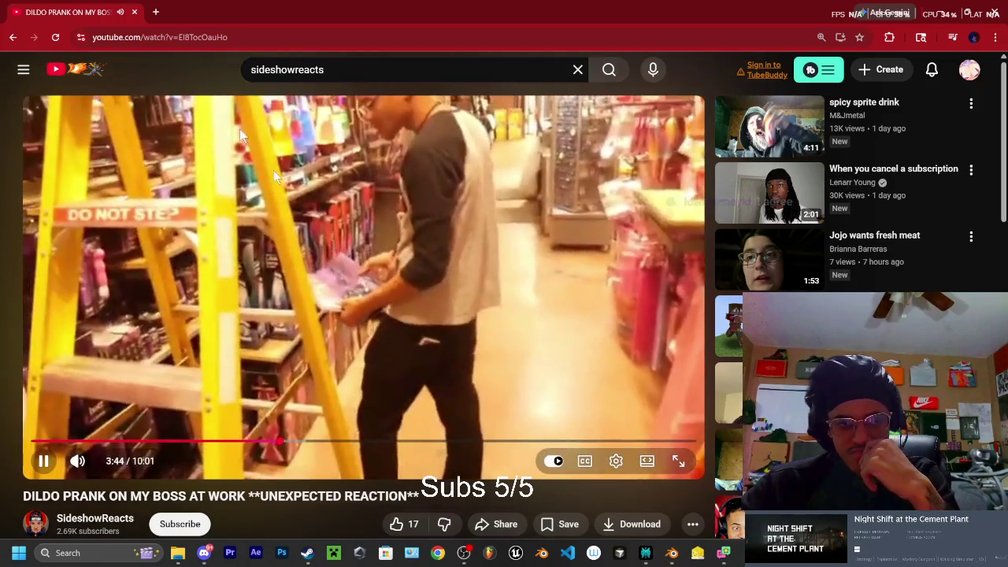
pyautogui.click(239, 128)
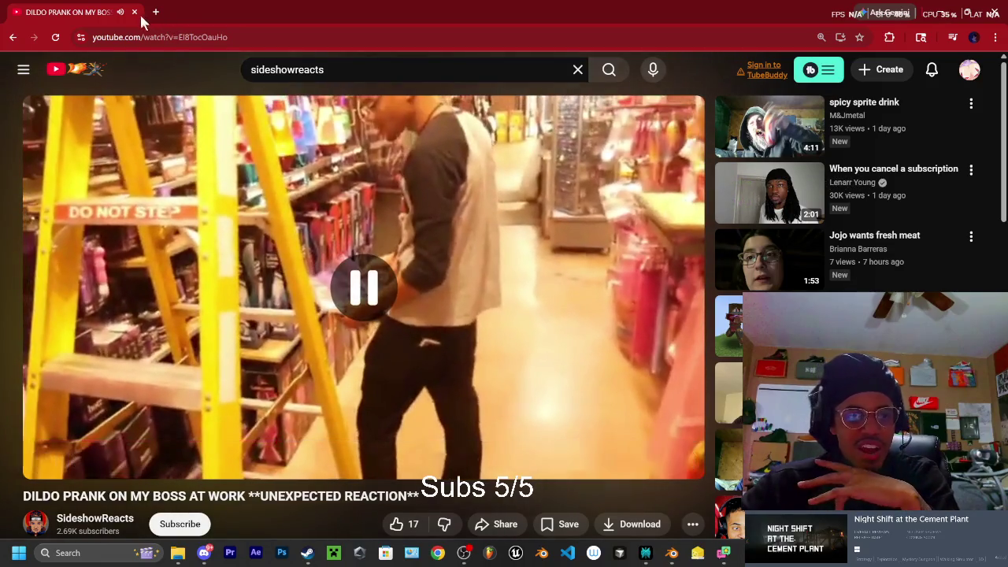
# Open the Skinwalkers folder full-screen and select SkinWalker_Idle2.blend1 and SkinWalker_Idle2.blend
pyautogui.hotkey('alt', 'Tab')
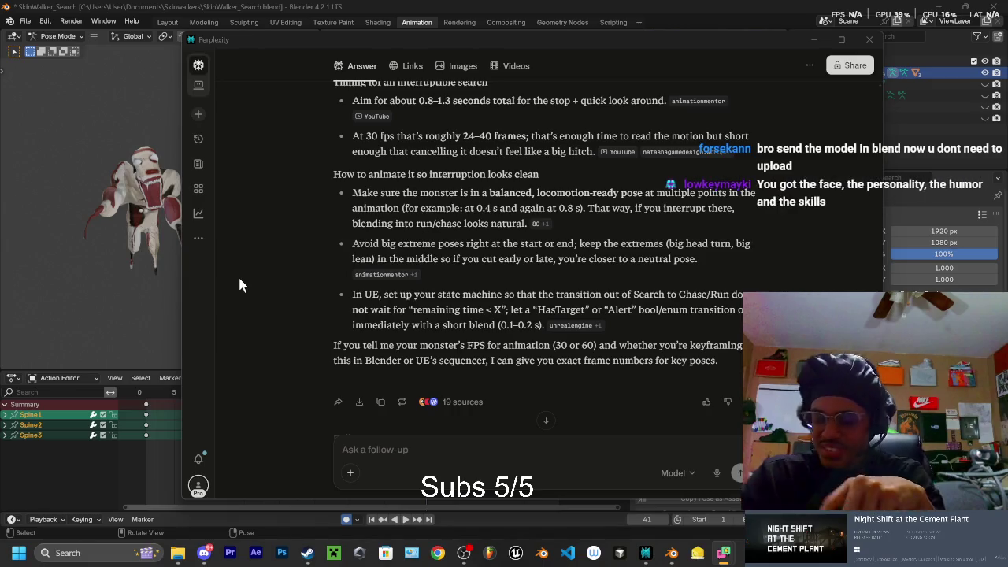
pyautogui.click(176, 555)
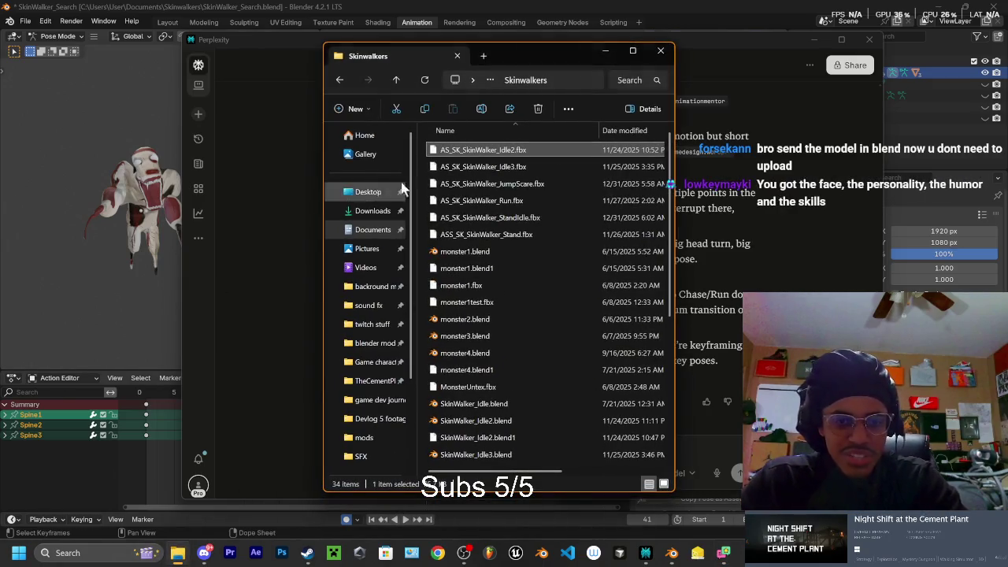
pyautogui.click(633, 50)
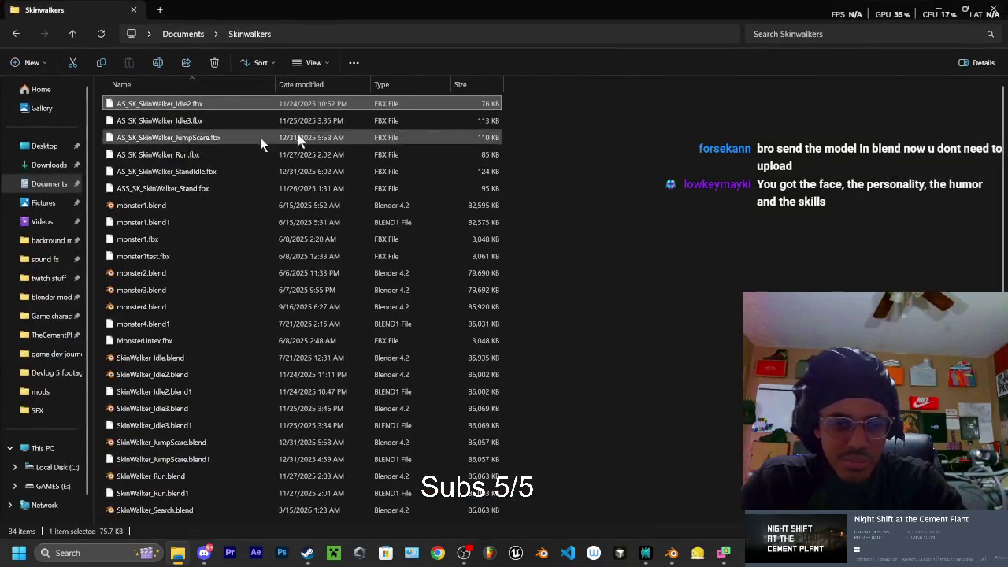
pyautogui.scroll(-1, 184, 316)
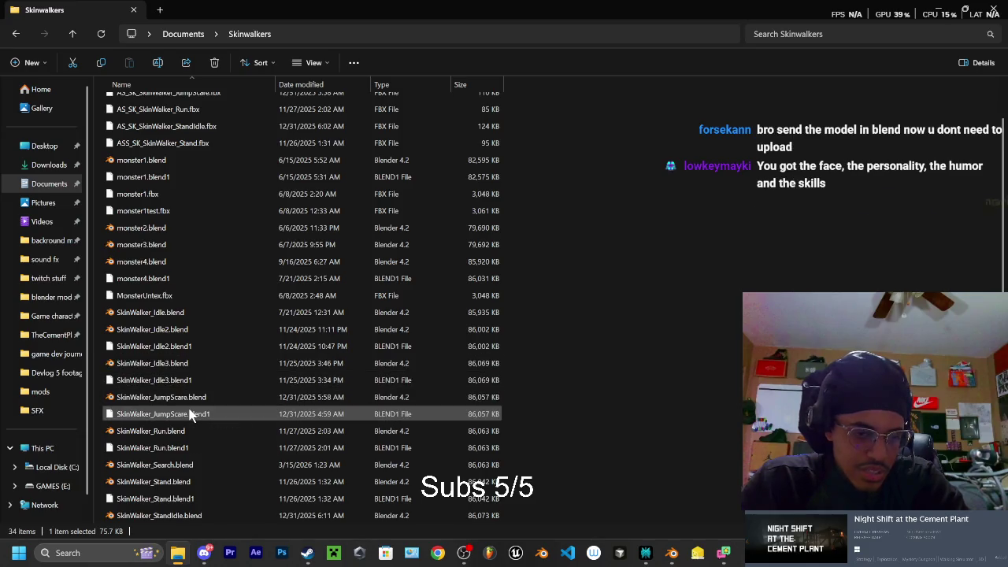
pyautogui.click(181, 350)
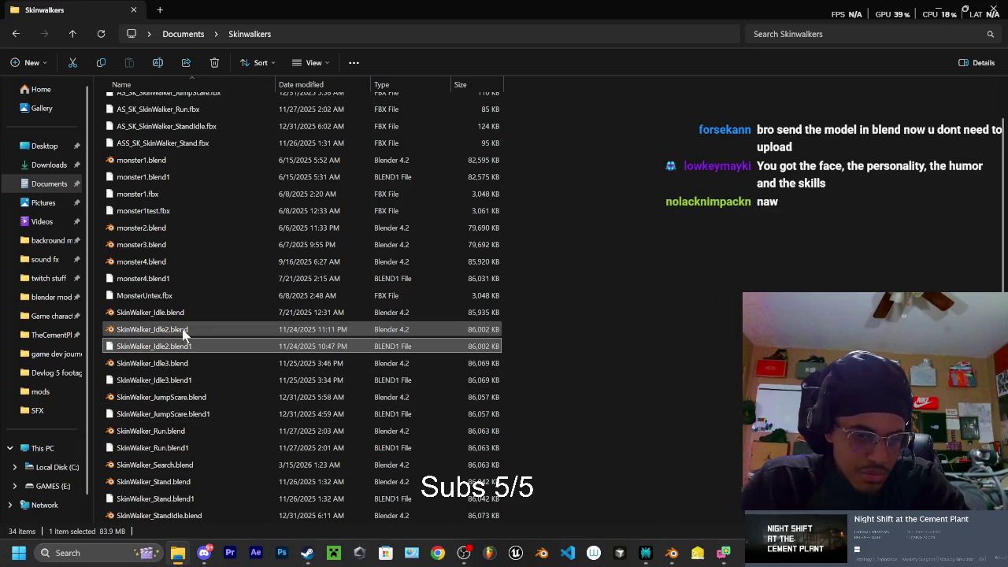
pyautogui.keyDown('ctrl'); pyautogui.click(182, 328); pyautogui.keyUp('ctrl')
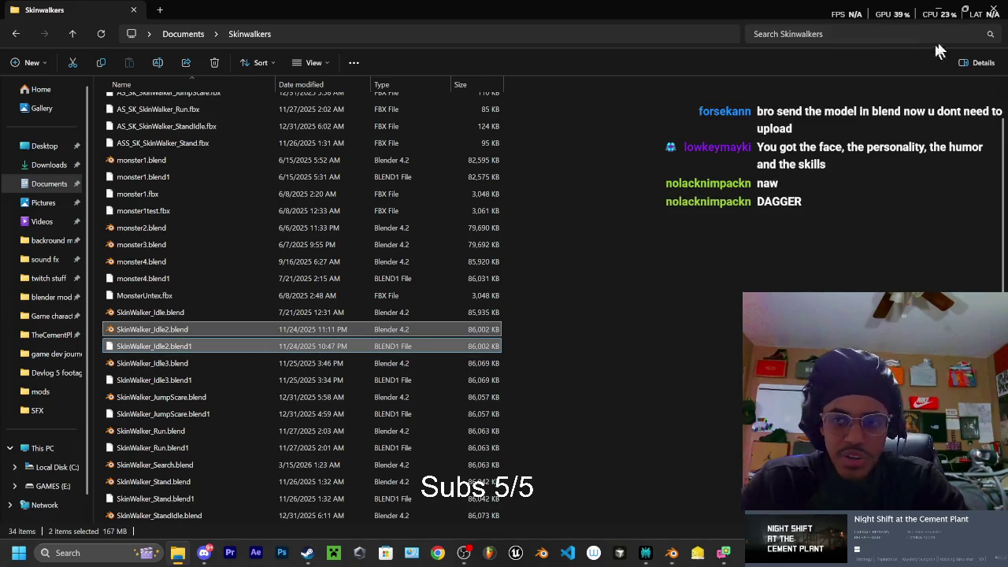
# Shrink the folder window, hide it, and bring up the Discord direct-message chat
pyautogui.moveTo(945, 11); pyautogui.dragTo(660, 52)
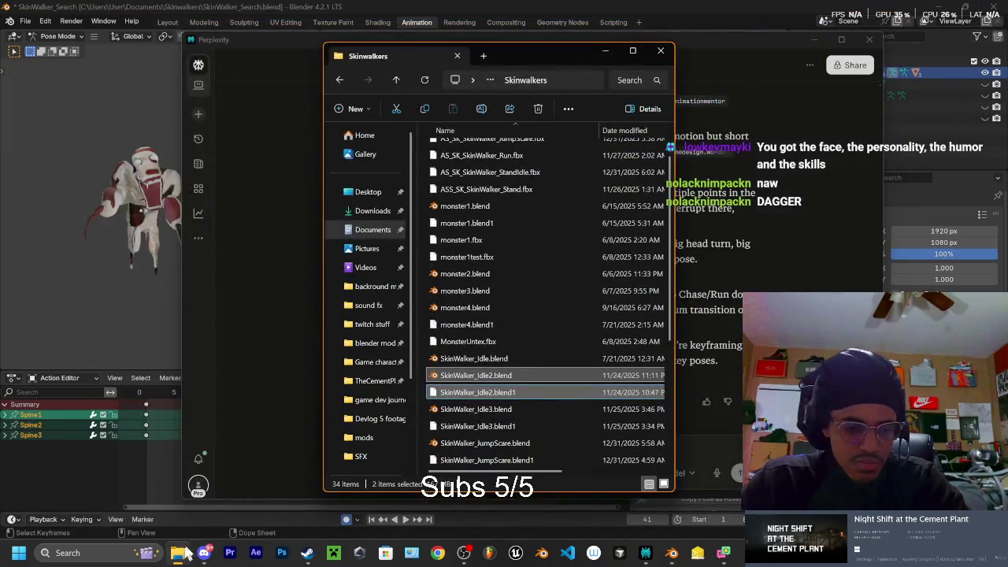
pyautogui.click(186, 554)
pyautogui.click(203, 553)
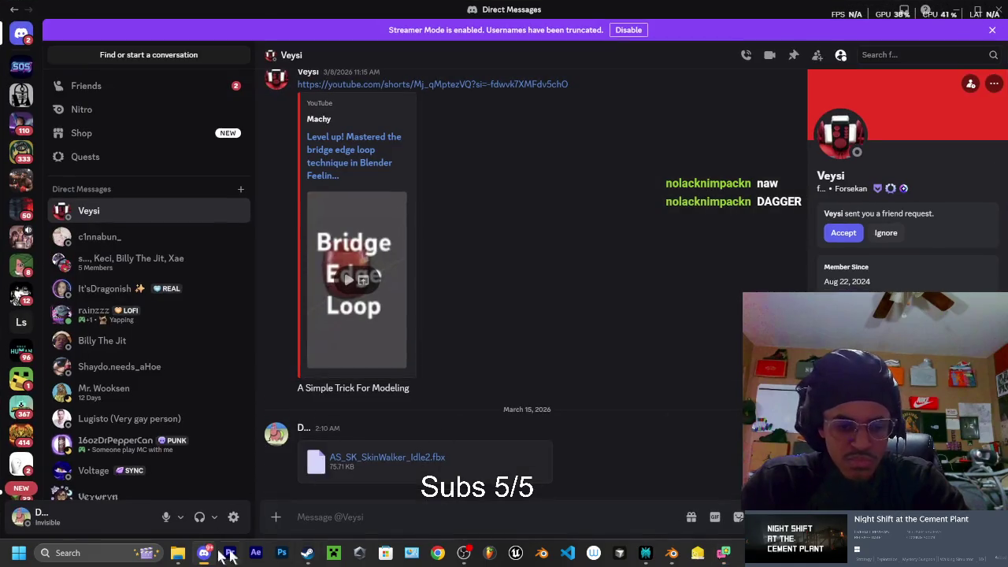
# Drop the SkinWalker Blender files into the Discord DM and dismiss the 10MB size-limit warning
pyautogui.click(178, 553)
pyautogui.moveTo(510, 68); pyautogui.dragTo(845, 43)
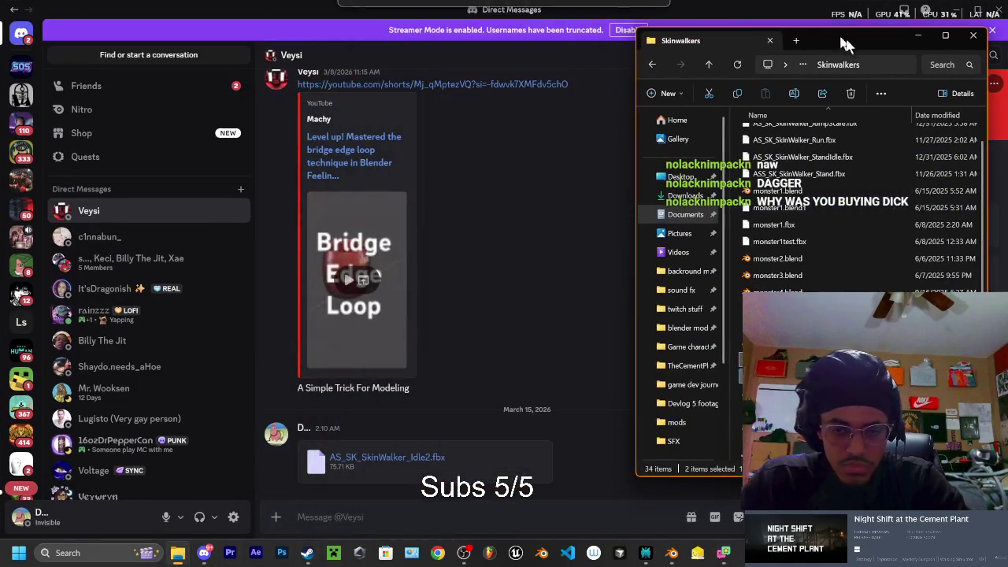
pyautogui.moveTo(736, 358)
pyautogui.mouseDown()
pyautogui.moveTo(540, 471)
pyautogui.moveTo(543, 458)
pyautogui.mouseUp()
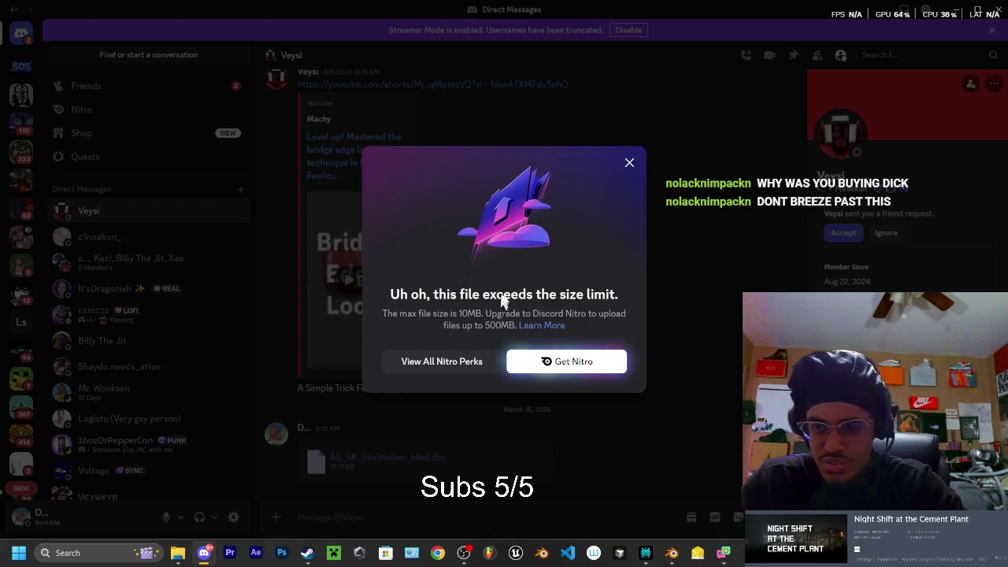
pyautogui.click(629, 163)
# Retry uploading the Blender file, then place a new Chrome window over the chat
pyautogui.hotkey('alt', 'Tab')
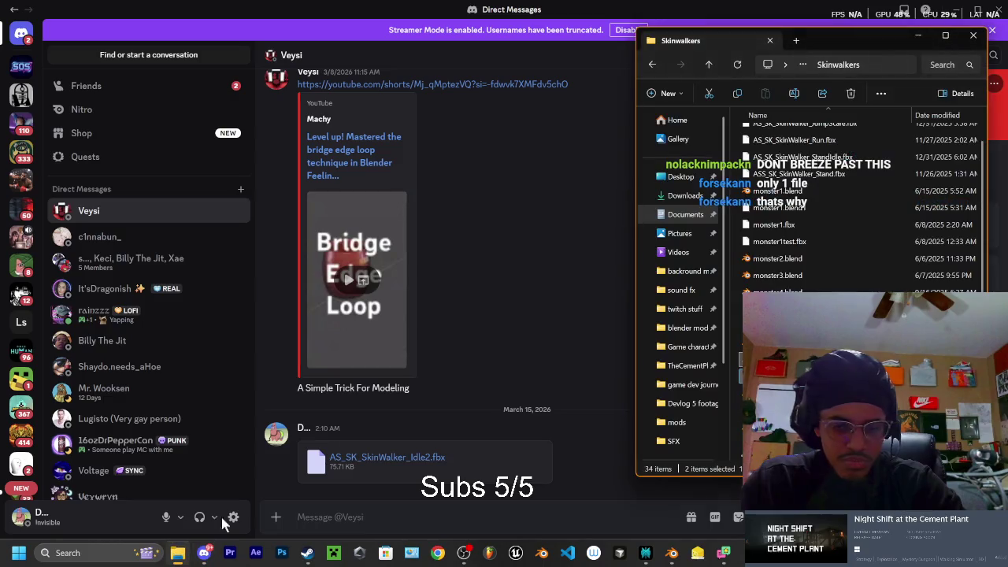
pyautogui.moveTo(795, 173); pyautogui.dragTo(453, 465)
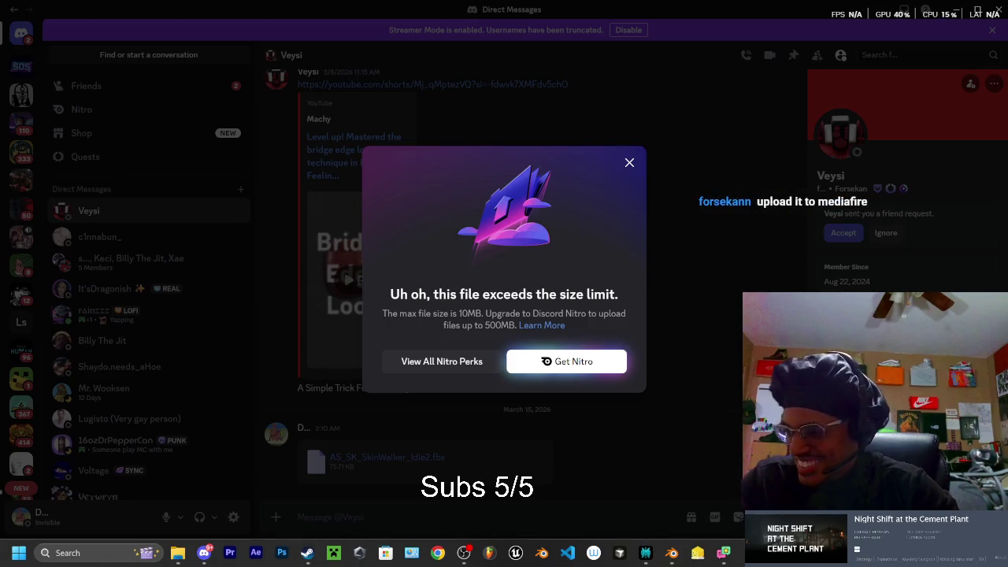
pyautogui.moveTo(691, 169)
pyautogui.mouseDown()
pyautogui.moveTo(437, 110)
pyautogui.moveTo(451, 61)
pyautogui.mouseUp()
pyautogui.click(367, 81)
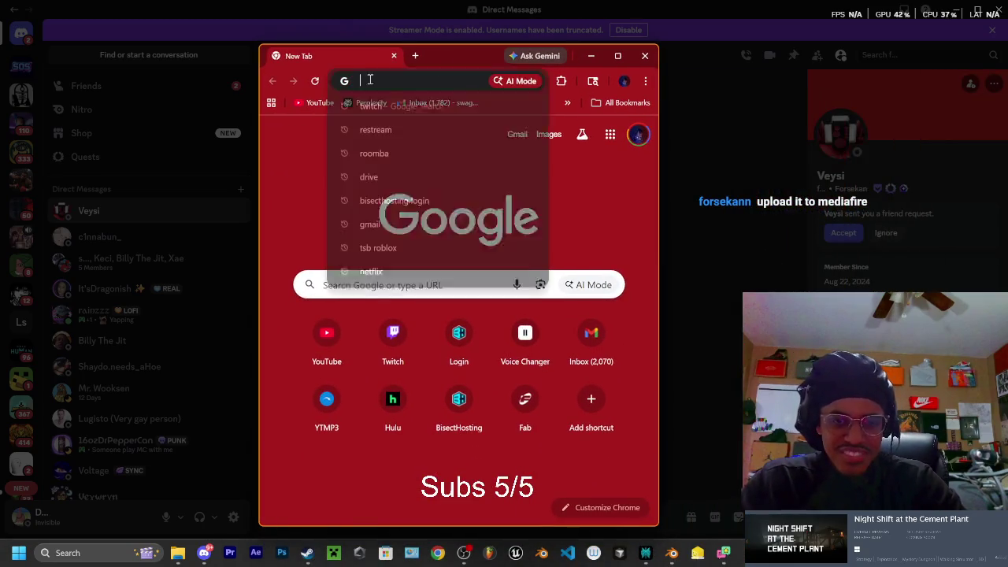
# Maximize Chrome, rerun the sideshowreacts search, and play the latest video from watch history
pyautogui.click(307, 150)
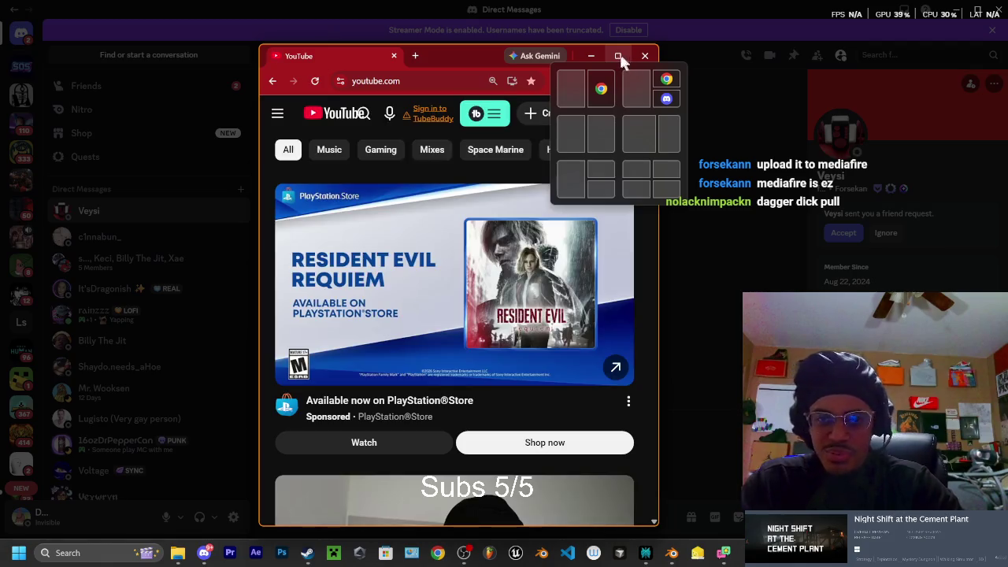
pyautogui.click(619, 56)
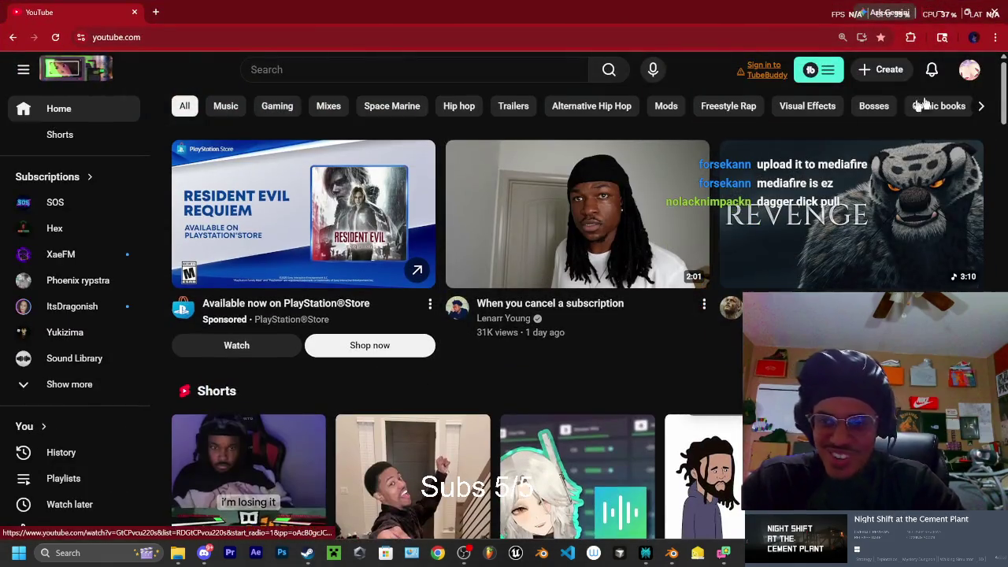
pyautogui.click(325, 70)
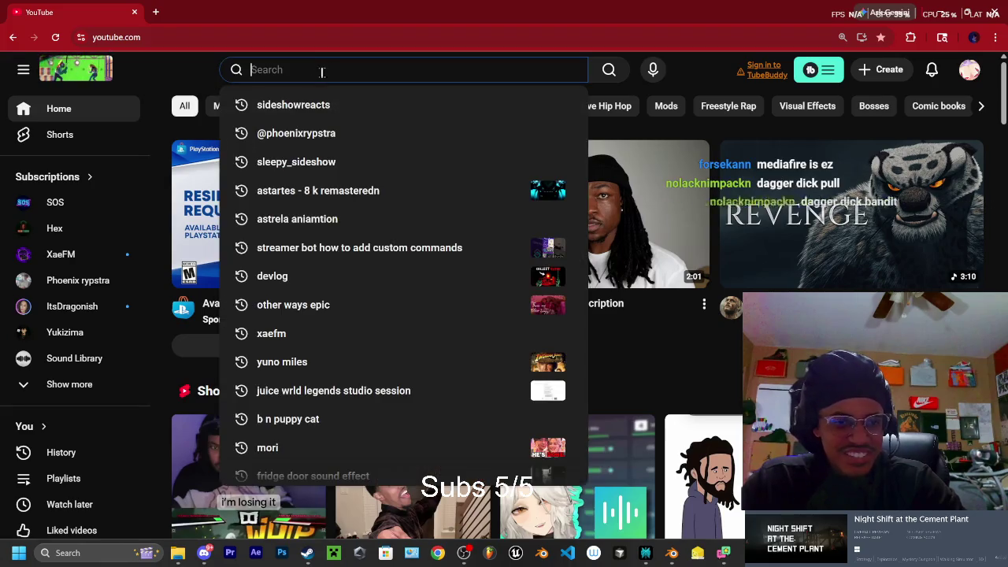
pyautogui.click(324, 108)
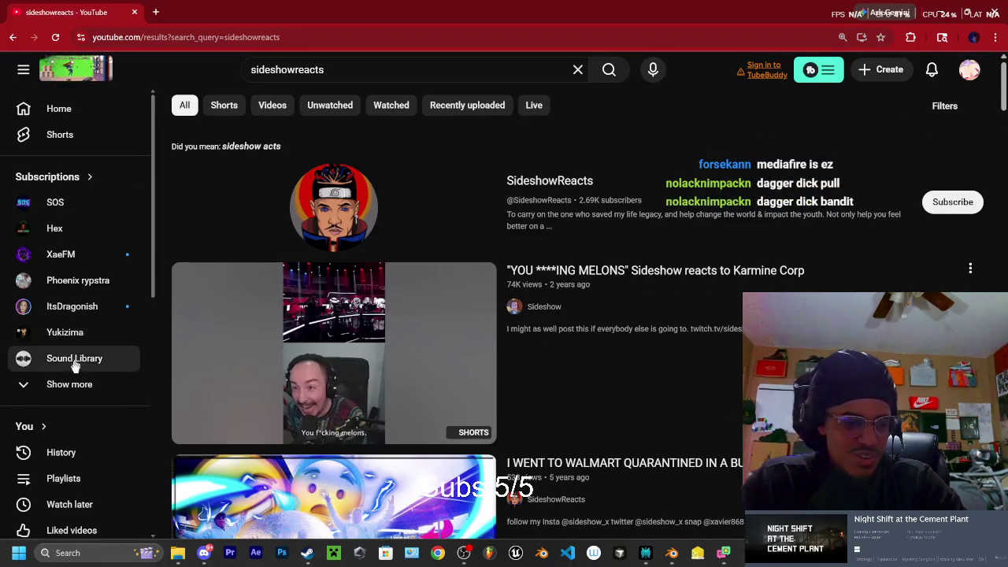
pyautogui.scroll(-3, 45, 360)
pyautogui.click(134, 341)
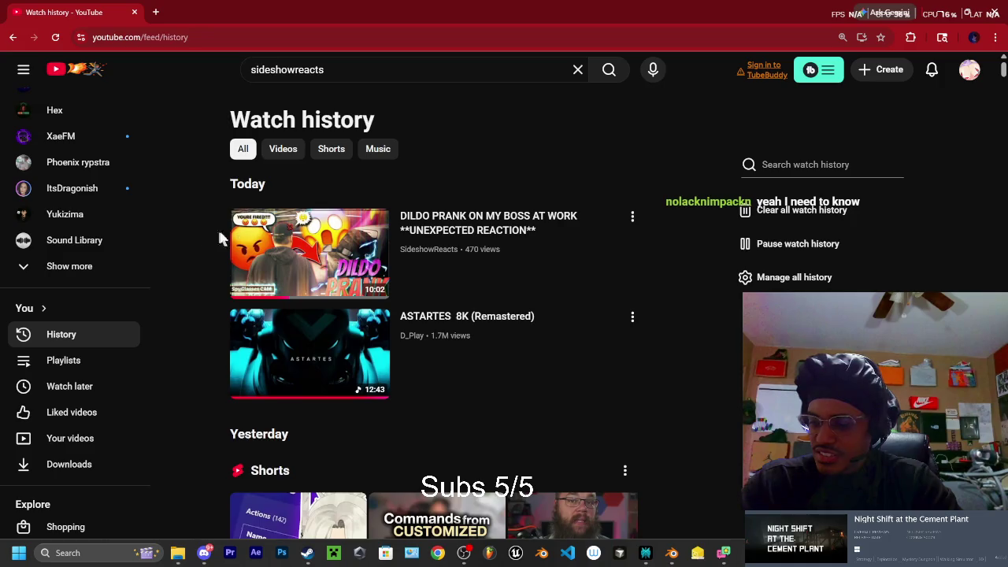
pyautogui.click(268, 263)
# Scrub the prank video forward to about 6:23 and pause it
pyautogui.moveTo(291, 433); pyautogui.dragTo(427, 447)
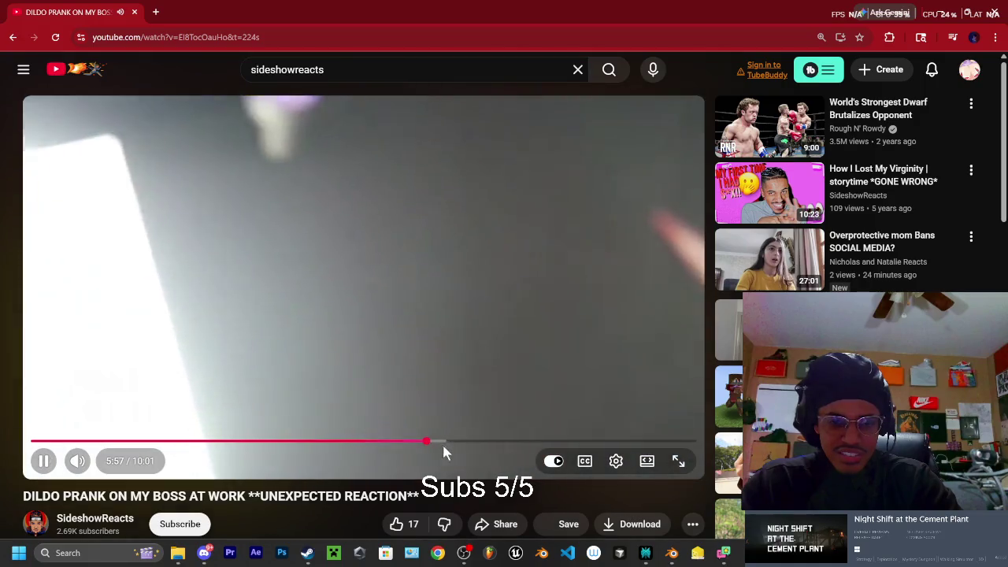
pyautogui.moveTo(442, 442); pyautogui.dragTo(465, 443)
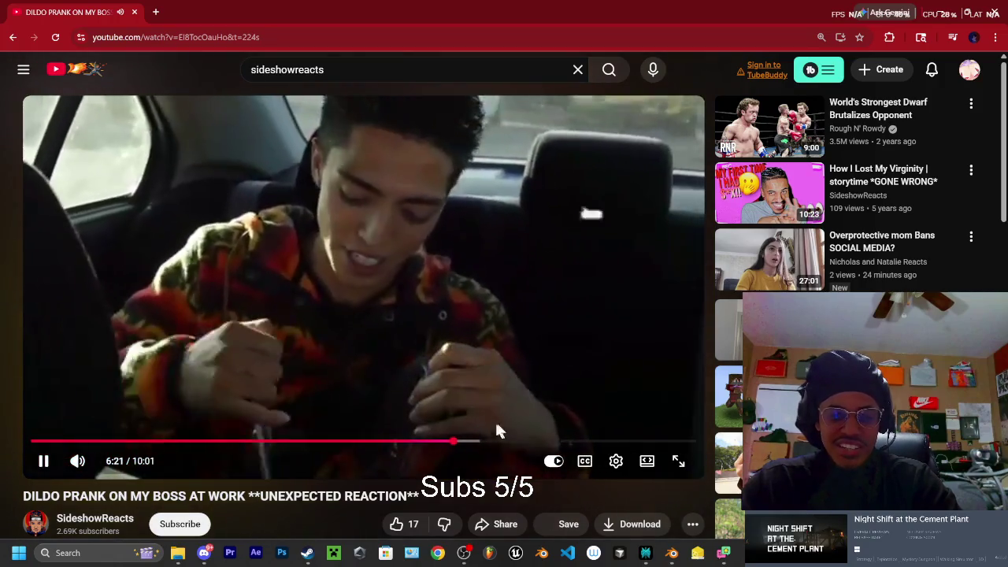
pyautogui.moveTo(453, 441); pyautogui.dragTo(444, 442)
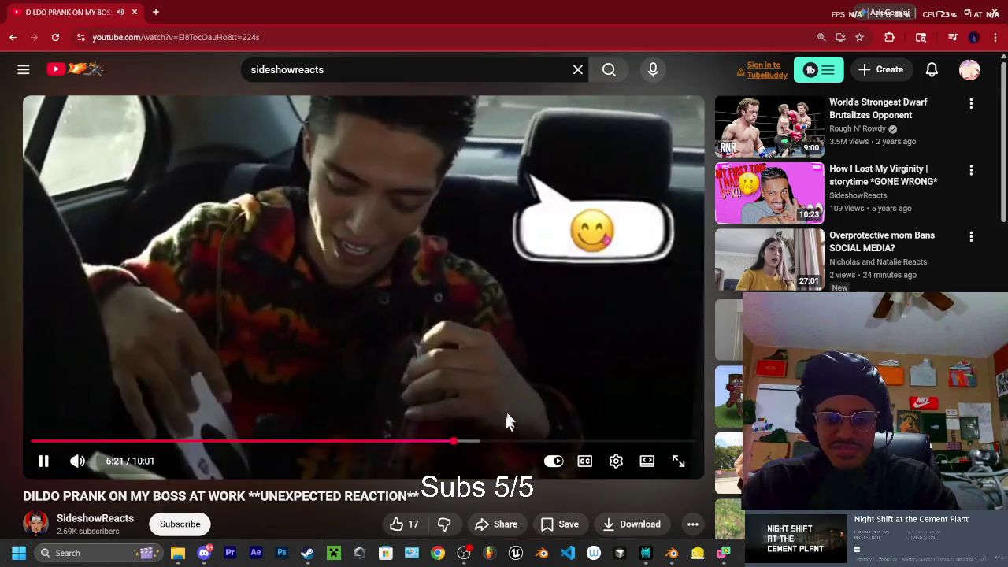
pyautogui.moveTo(463, 442); pyautogui.dragTo(493, 450)
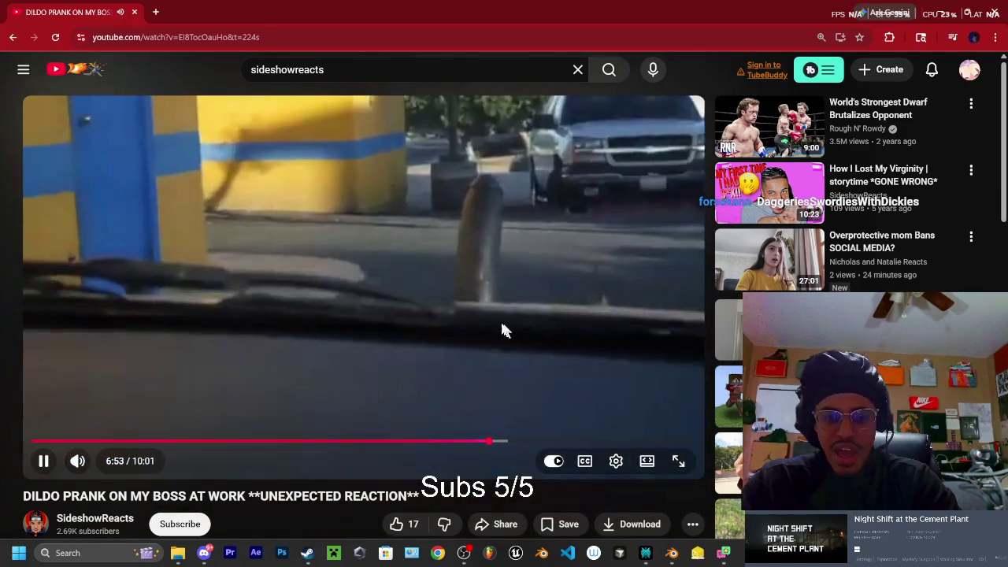
pyautogui.click(502, 260)
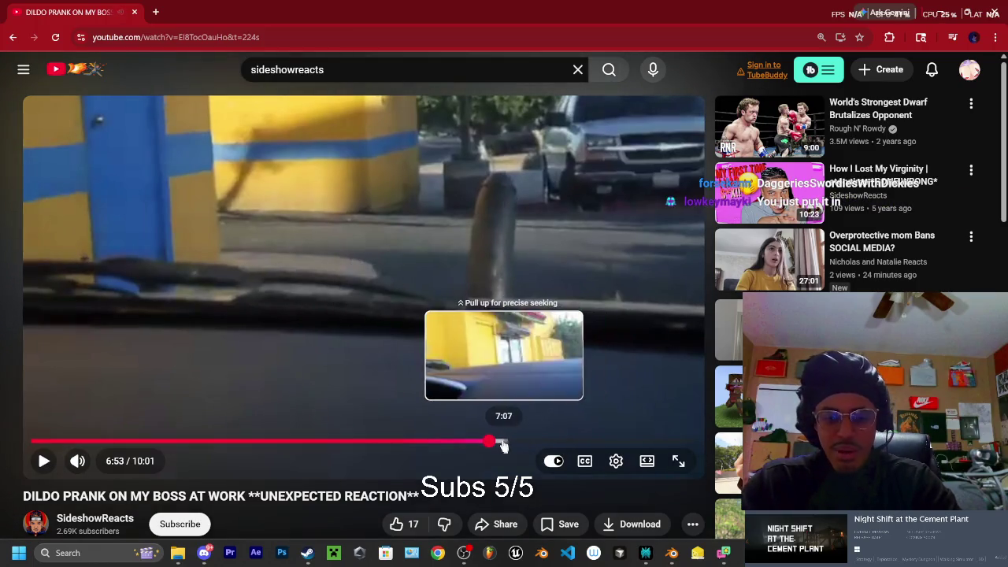
# Skip the video ahead through 7:24 and 8:40, leaving it paused at 9:01
pyautogui.click(518, 393)
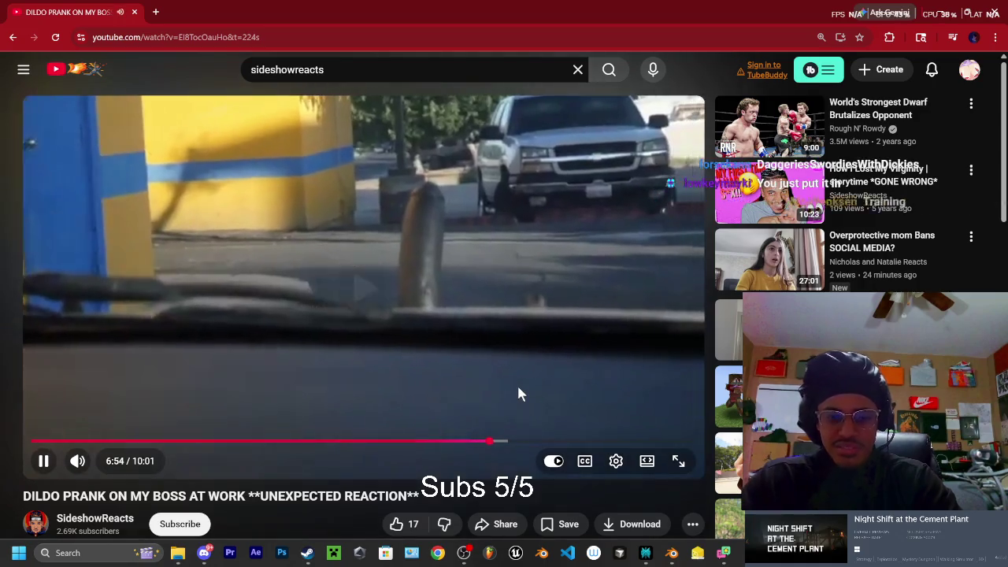
pyautogui.press('Right')
pyautogui.press('Right')
pyautogui.press('Right')
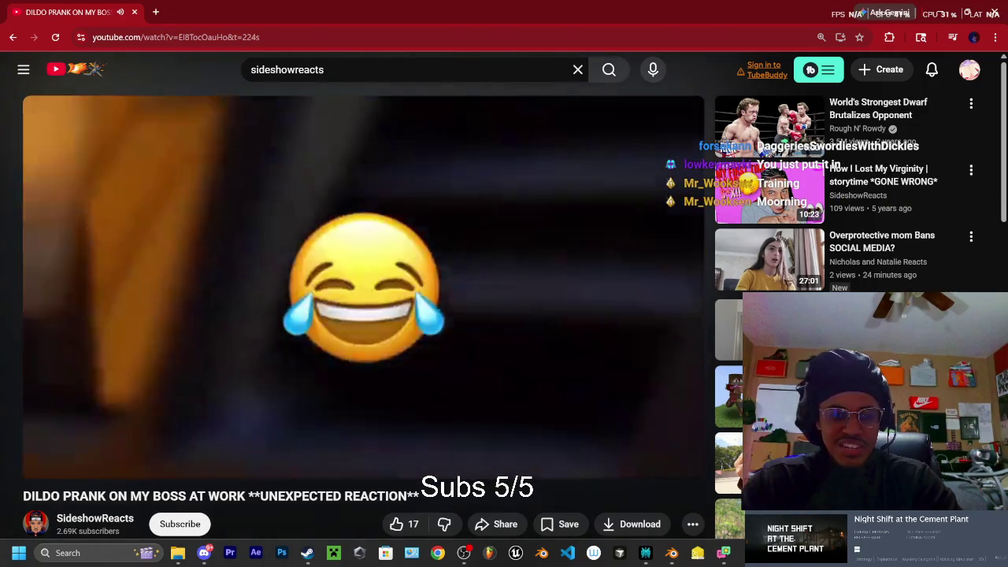
pyautogui.press('Right')
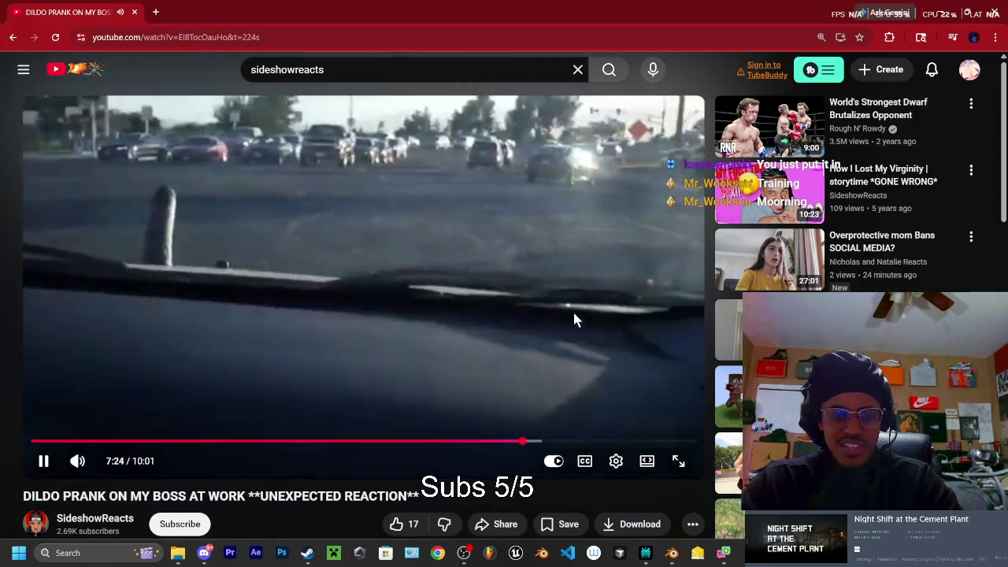
pyautogui.click(515, 292)
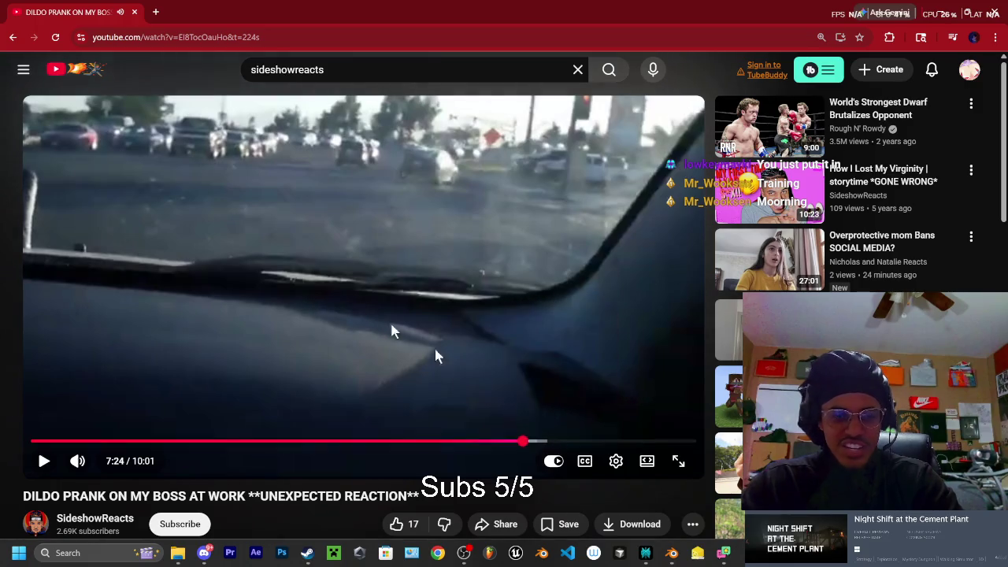
pyautogui.moveTo(543, 442)
pyautogui.moveTo(544, 446); pyautogui.dragTo(622, 442)
pyautogui.click(639, 421)
pyautogui.press('space')
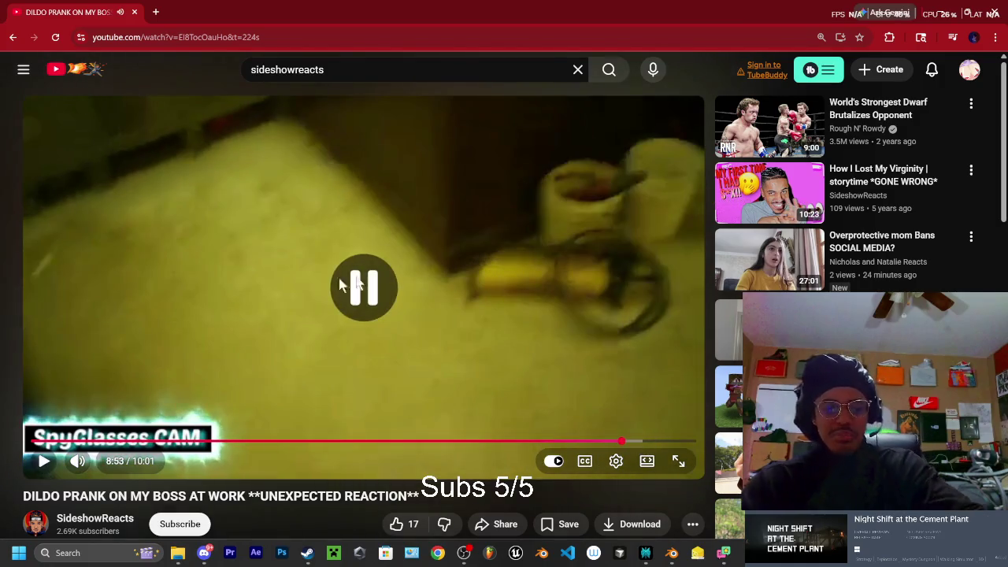
pyautogui.press('space')
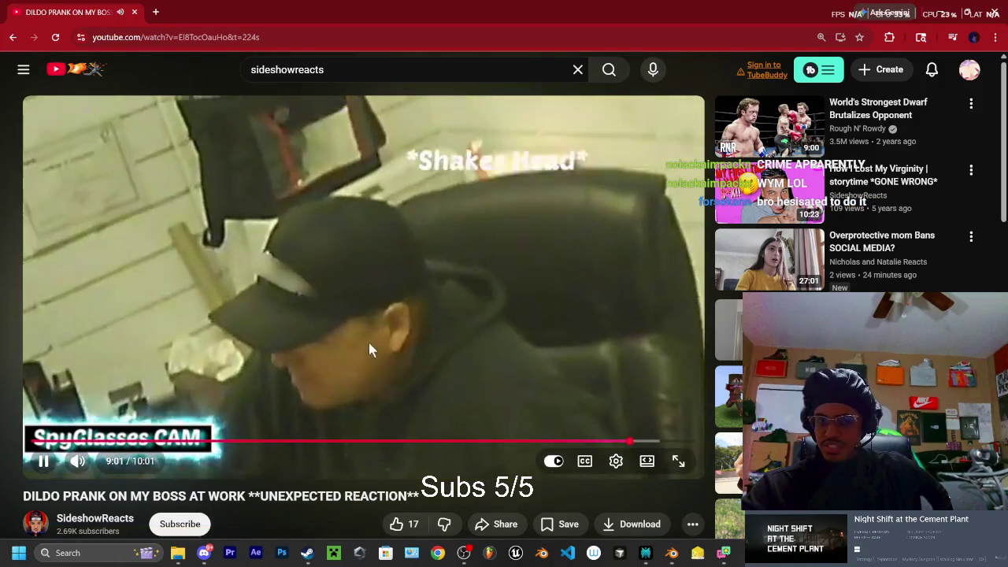
pyautogui.click(368, 343)
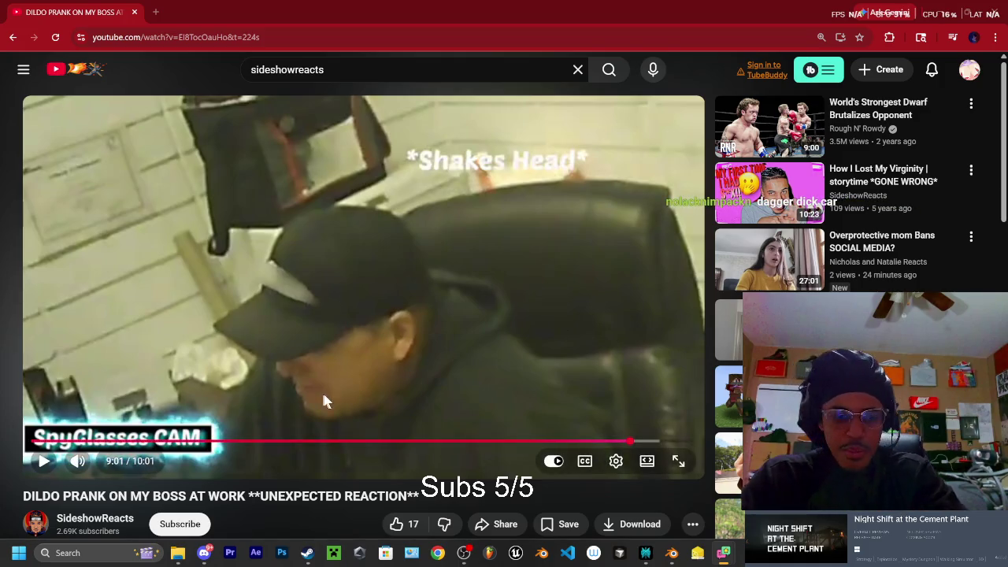
# Scroll to the video description and close the YouTube browser window
pyautogui.scroll(-2, 176, 356)
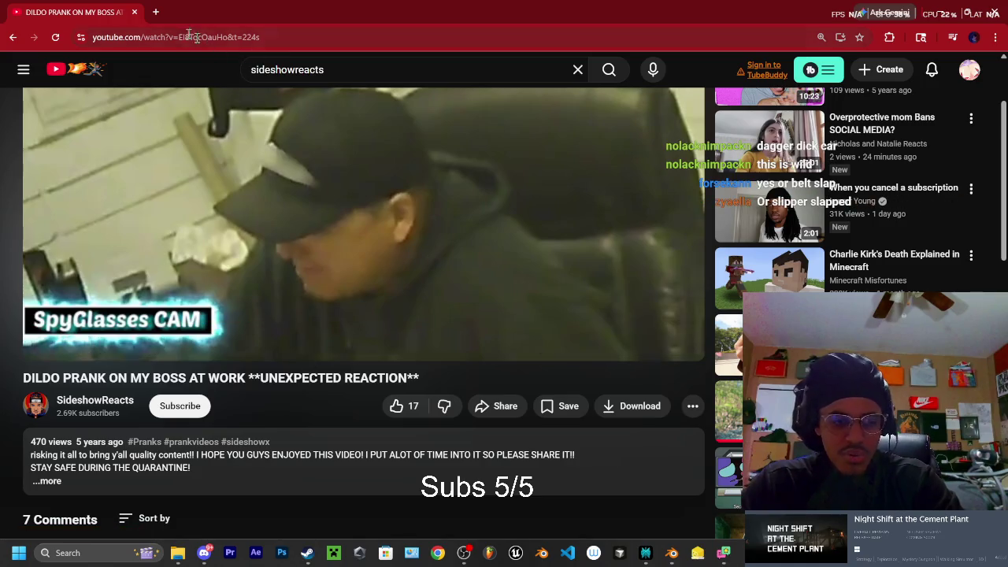
pyautogui.click(135, 12)
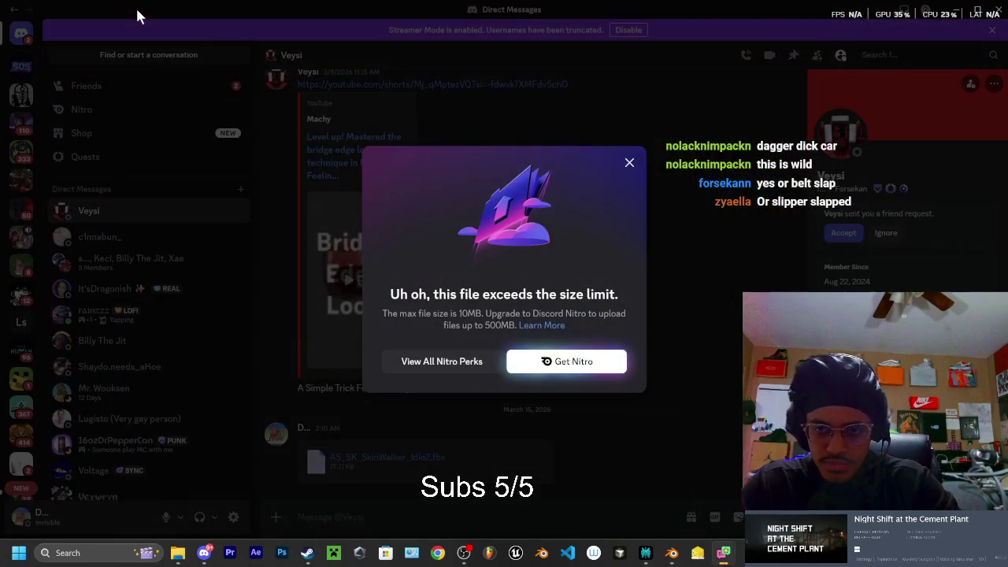
# Dismiss Discord's 10MB file-size notice and minimize Discord
pyautogui.click(629, 163)
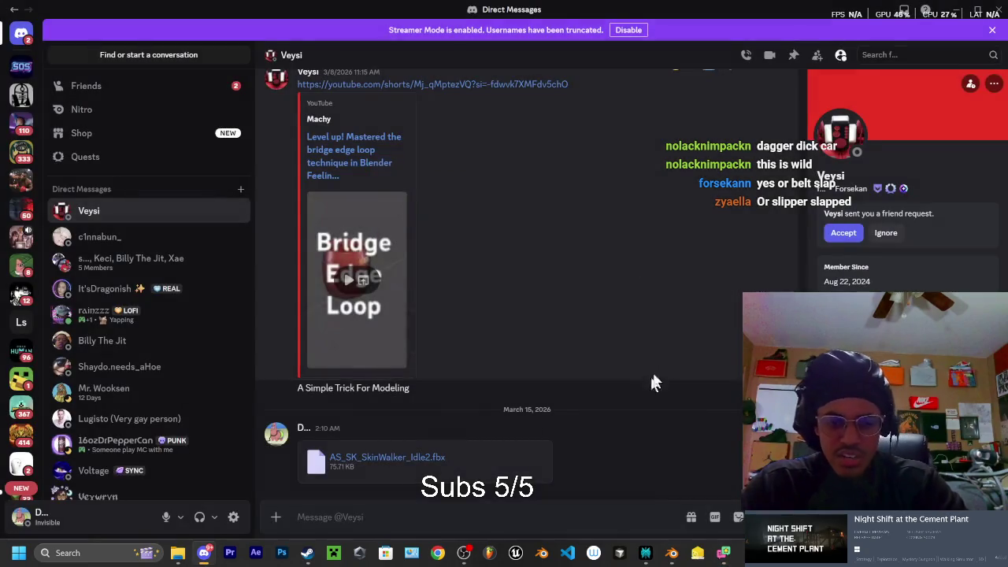
pyautogui.click(954, 10)
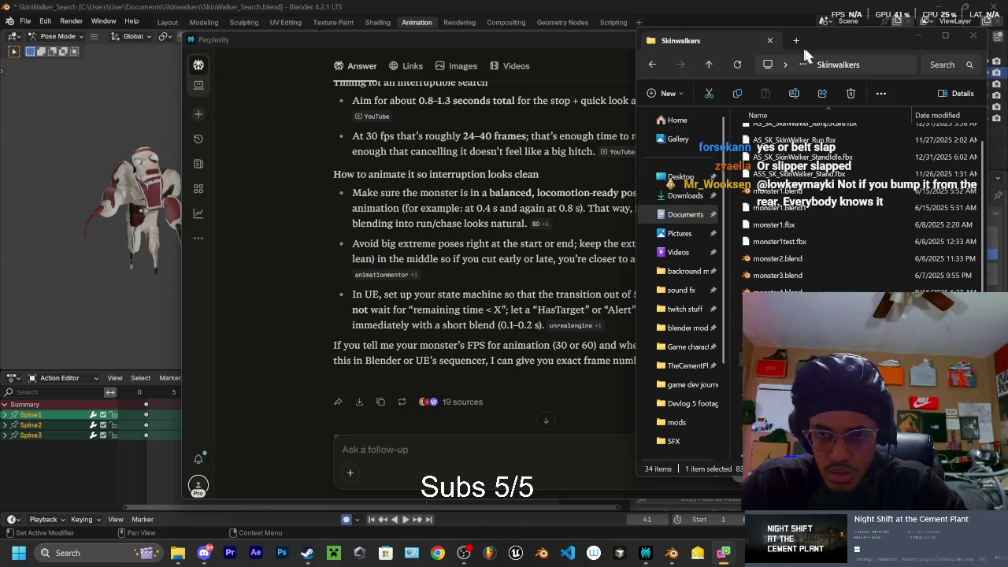
# Minimize the Skinwalkers folder window and position the Perplexity answer window over Blender
pyautogui.moveTo(838, 37); pyautogui.dragTo(663, 36)
pyautogui.click(777, 33)
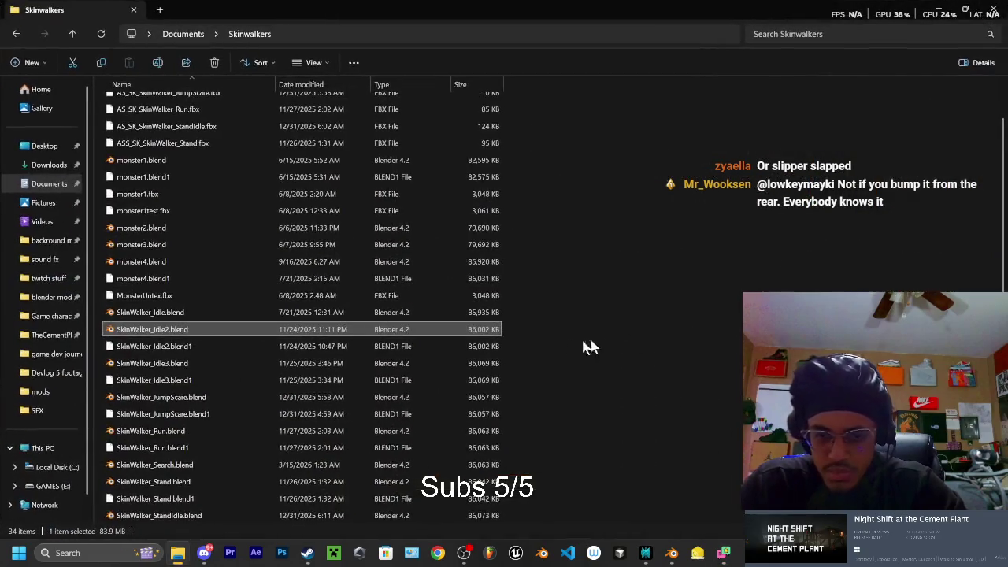
pyautogui.click(961, 11)
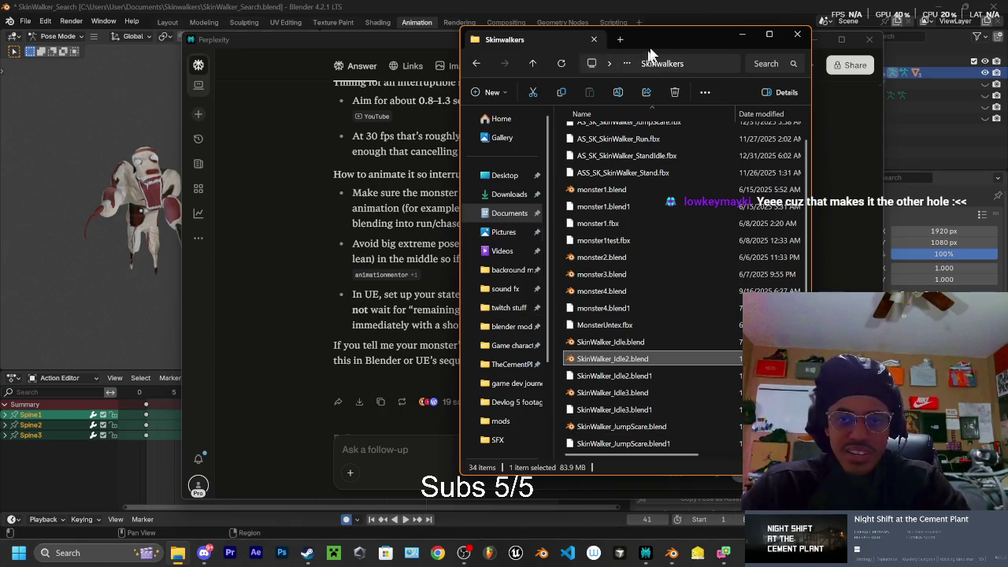
pyautogui.moveTo(670, 33); pyautogui.dragTo(686, 49)
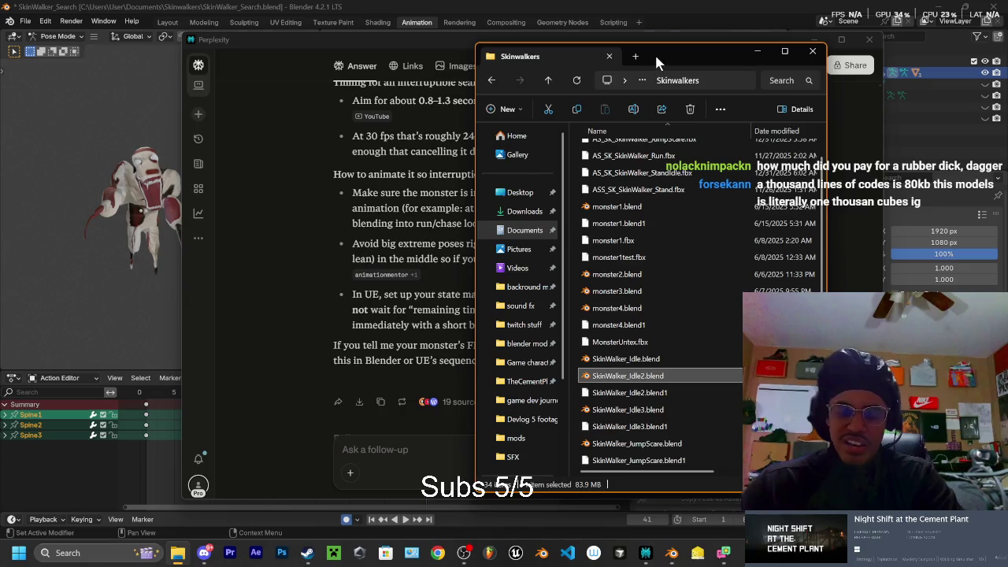
pyautogui.moveTo(654, 53); pyautogui.dragTo(661, 52)
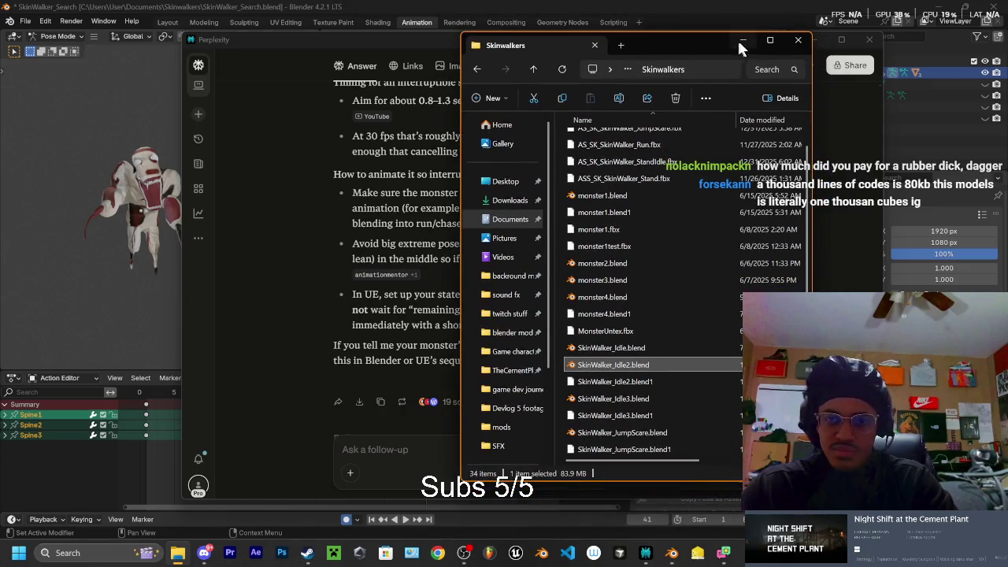
pyautogui.click(741, 39)
pyautogui.moveTo(595, 53)
pyautogui.mouseDown()
pyautogui.moveTo(535, 75)
pyautogui.moveTo(629, 60)
pyautogui.mouseUp()
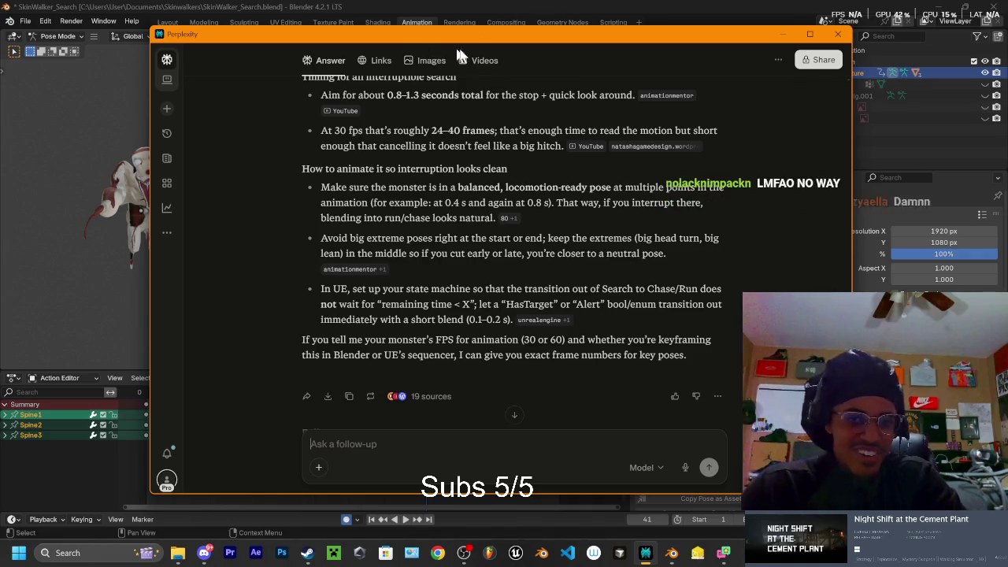
pyautogui.moveTo(480, 50); pyautogui.dragTo(480, 63)
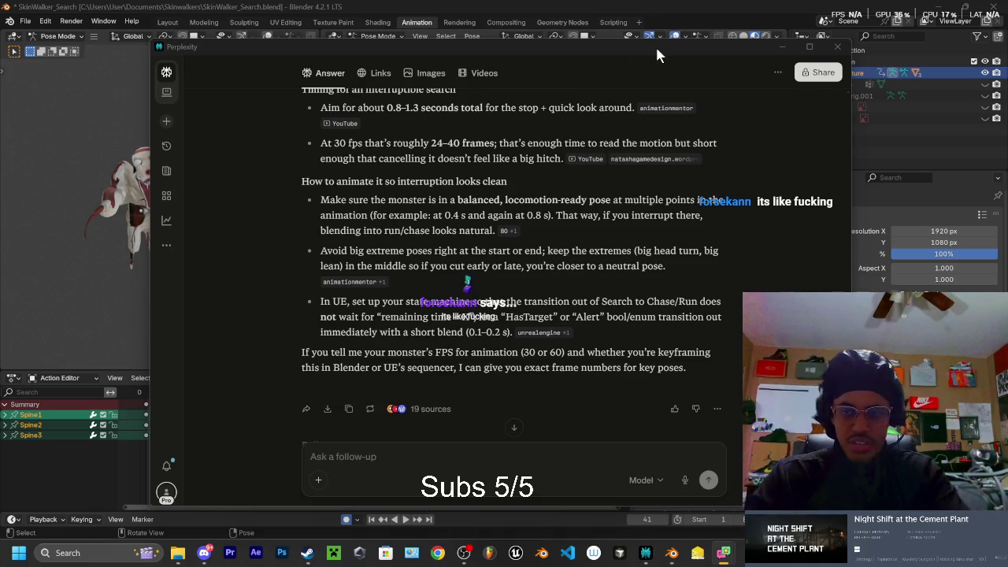
# Read Perplexity's search-animation timing answer down to its HasTarget/Alert transition advice
pyautogui.scroll(1, 551, 173)
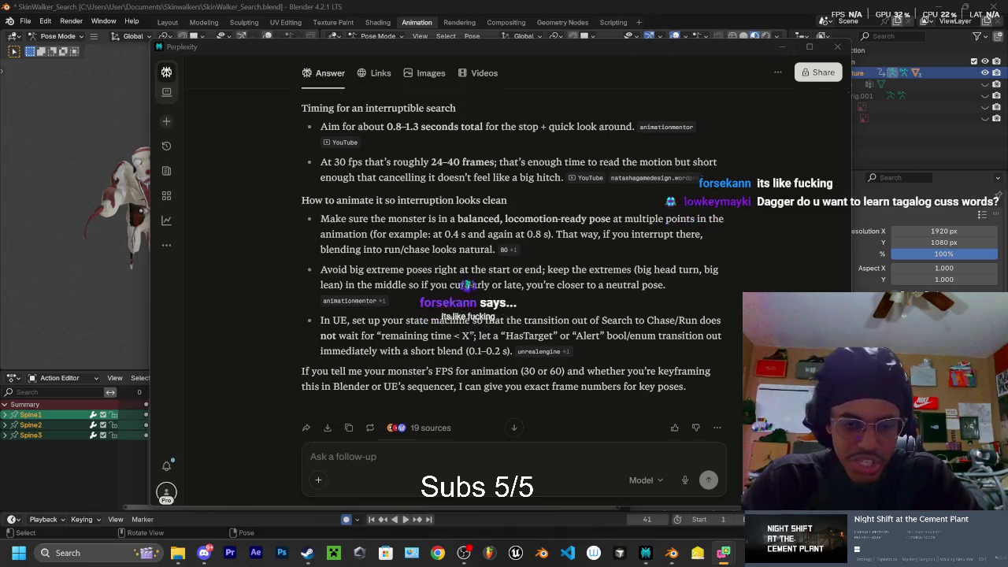
pyautogui.scroll(4, 378, 239)
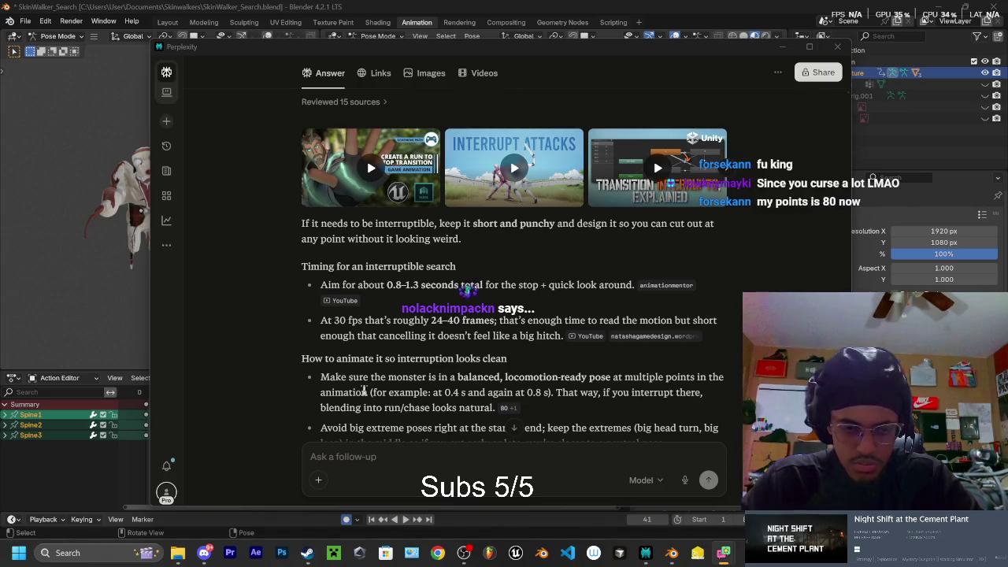
pyautogui.scroll(-1, 391, 352)
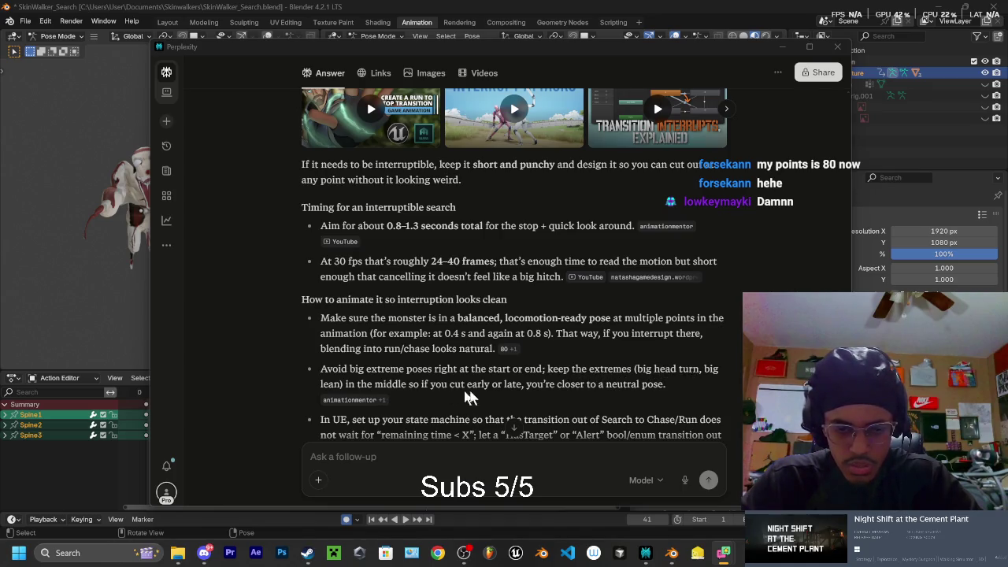
pyautogui.scroll(-1, 567, 374)
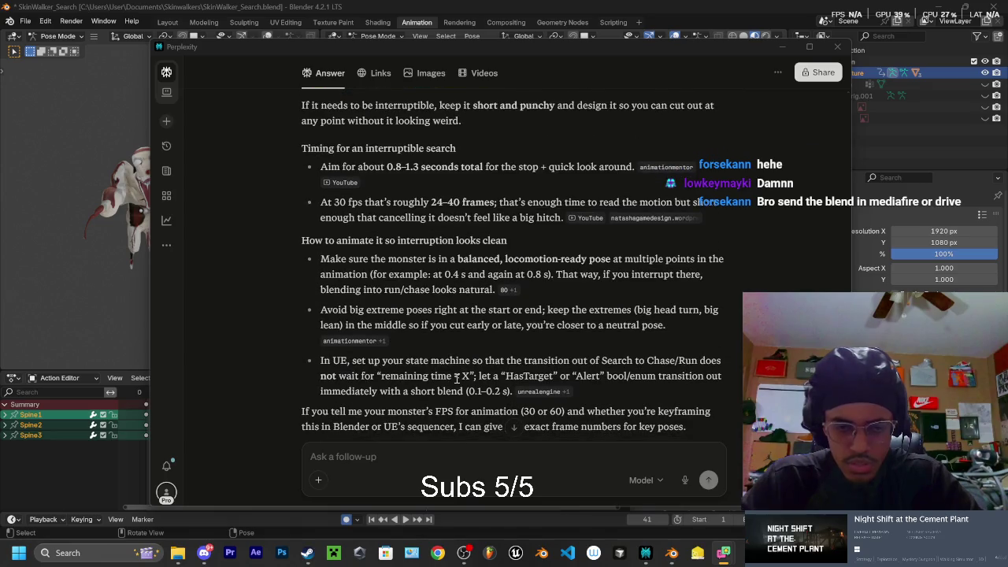
pyautogui.scroll(-1, 452, 366)
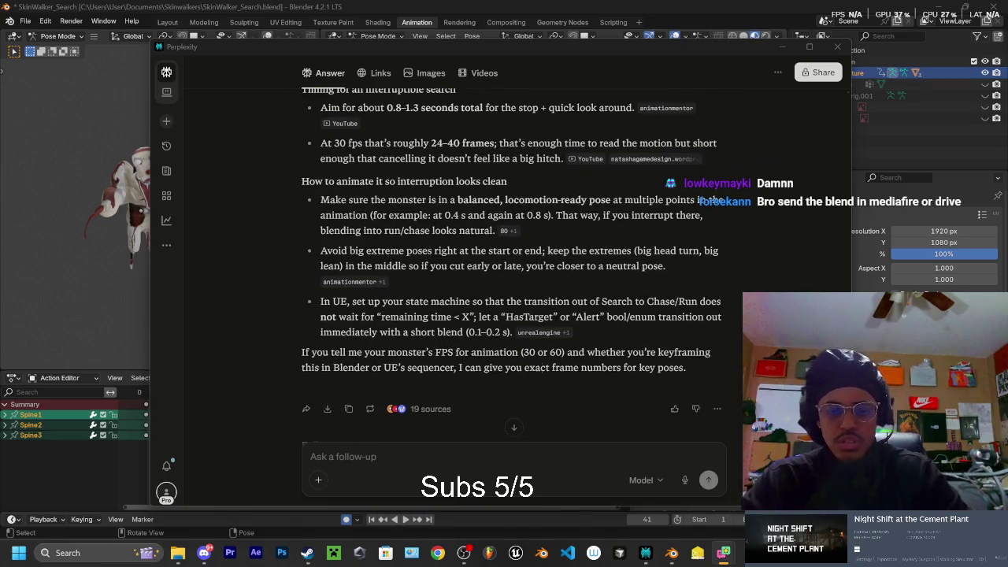
pyautogui.click(386, 456)
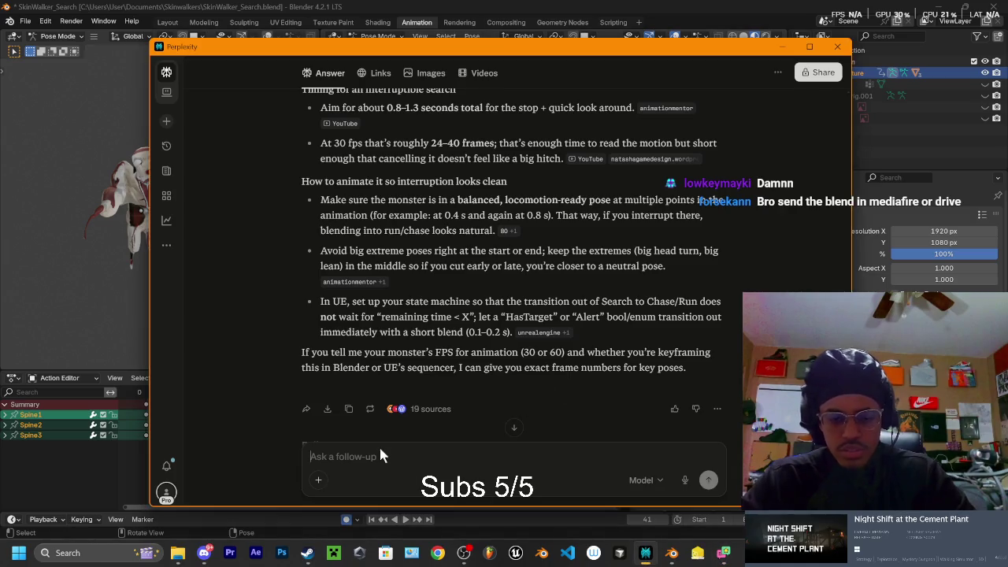
# Send the follow-up '60 frames' to Perplexity, then minimize it to return to Blender
pyautogui.write('60 frames')
pyautogui.press('Return')
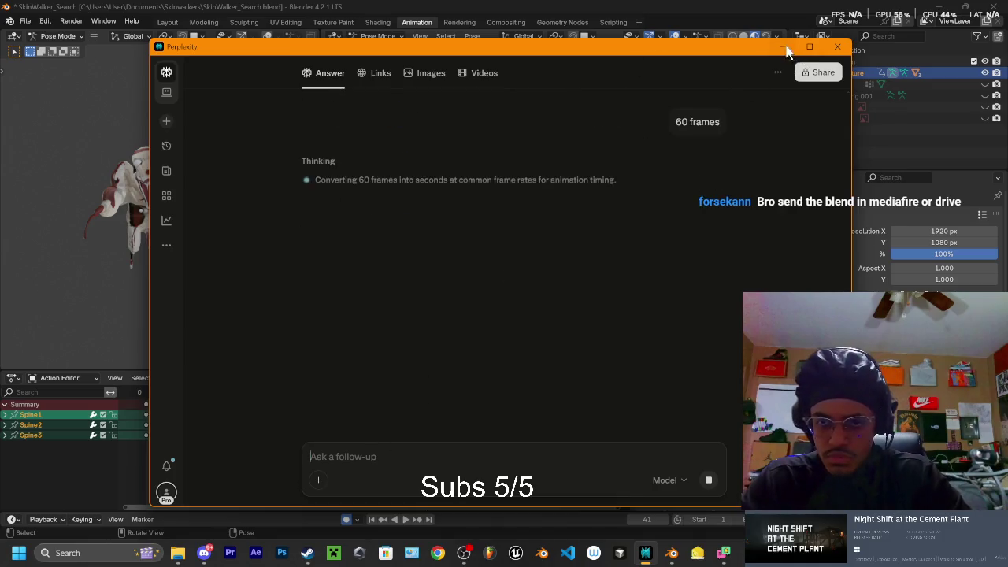
pyautogui.click(782, 47)
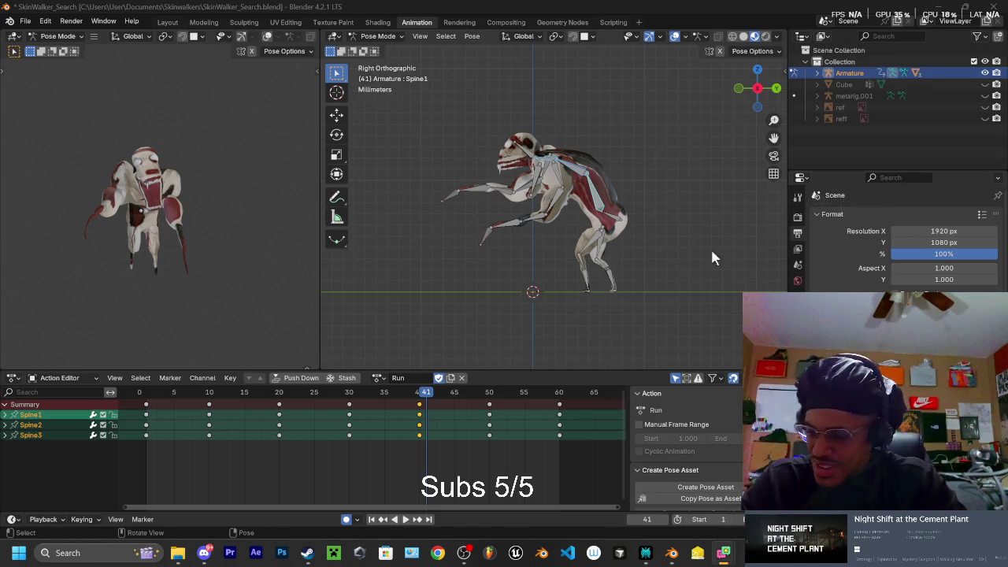
# Play the Run action, then delete the first in-between set of spine keys
pyautogui.moveTo(427, 402); pyautogui.dragTo(157, 395)
pyautogui.press('space')
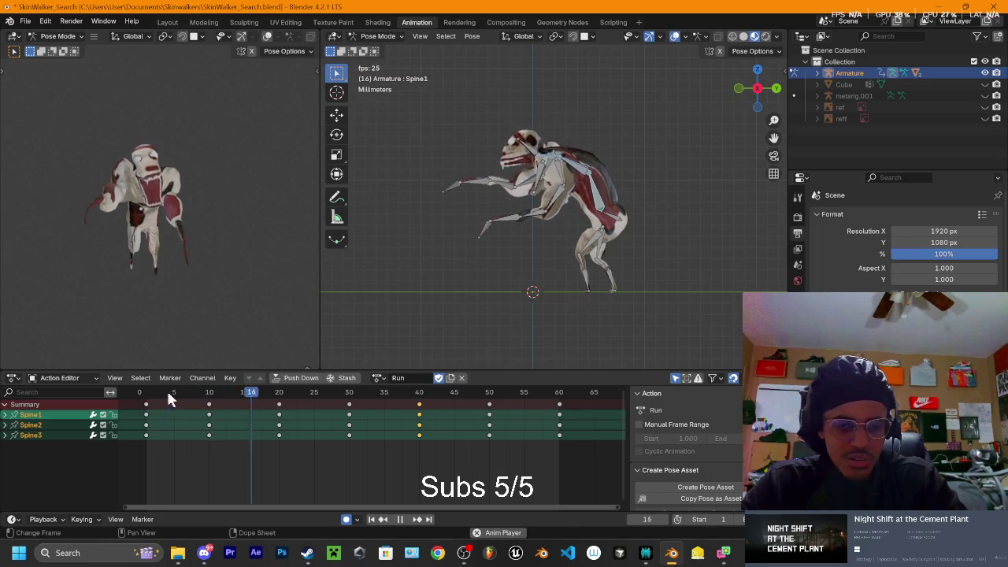
pyautogui.press('space')
pyautogui.moveTo(200, 391)
pyautogui.mouseDown()
pyautogui.moveTo(142, 398)
pyautogui.moveTo(188, 400)
pyautogui.mouseUp()
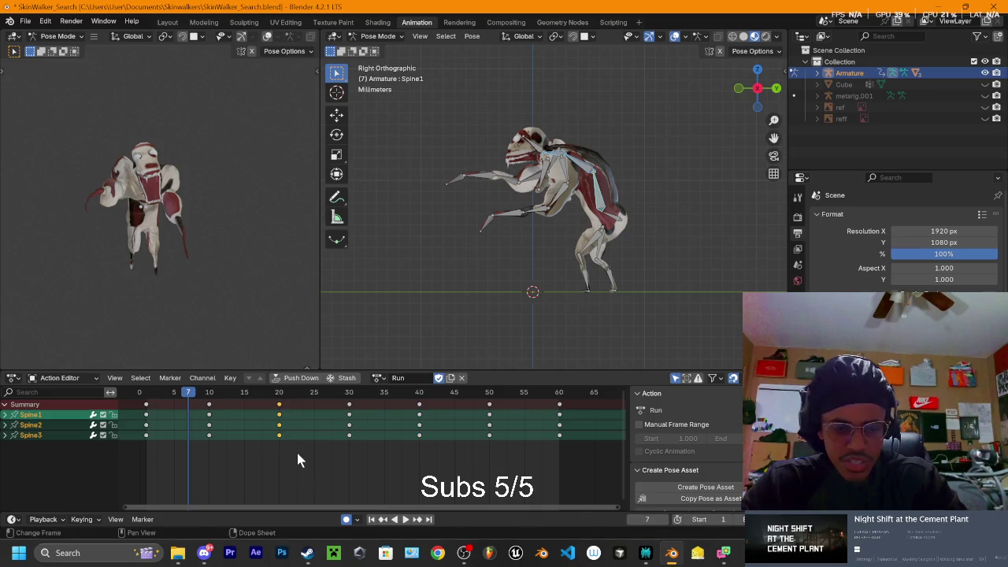
pyautogui.press('Delete')
# Delete the spine keys at frame 30 and play back to review the timing
pyautogui.moveTo(197, 398)
pyautogui.mouseDown()
pyautogui.moveTo(210, 420)
pyautogui.moveTo(279, 418)
pyautogui.mouseUp()
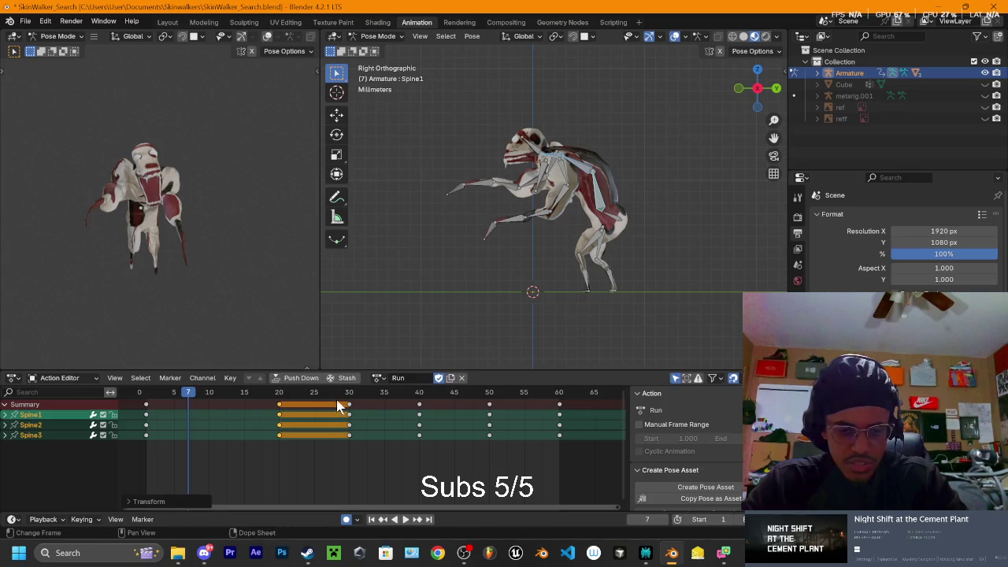
pyautogui.moveTo(339, 402); pyautogui.dragTo(337, 402)
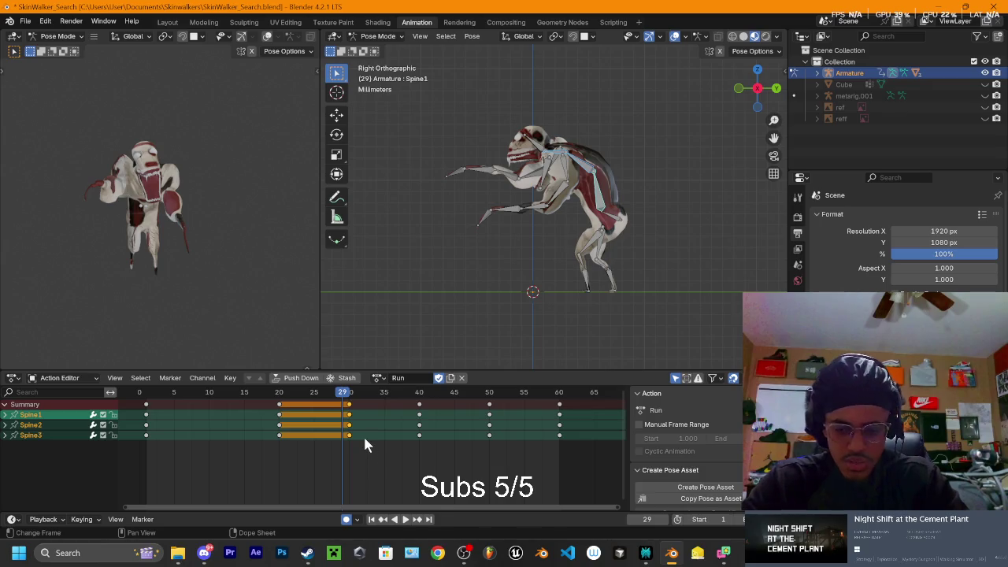
pyautogui.press('Delete')
pyautogui.press('space')
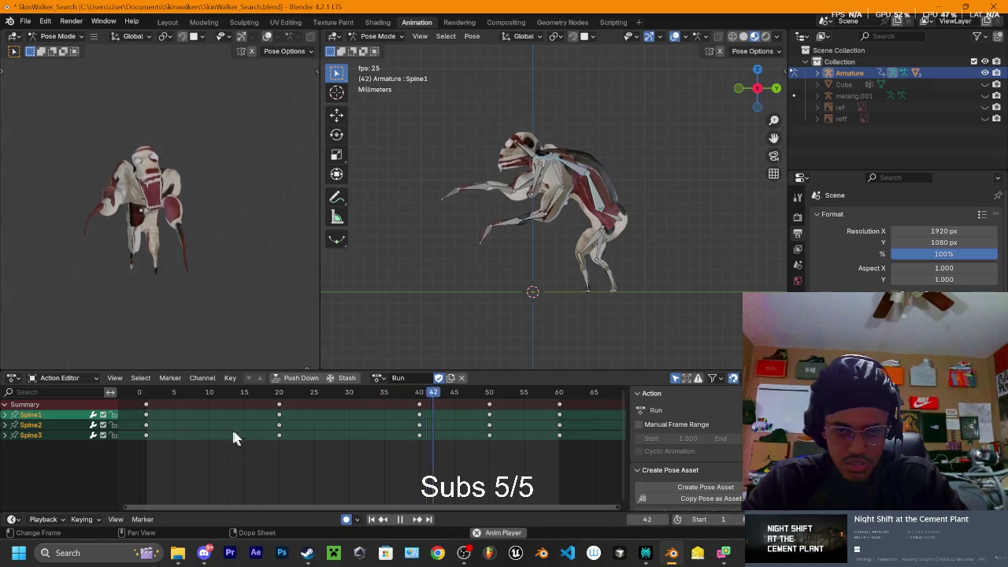
pyautogui.press('space')
# Delete the spine keys at frame 50 and play back to review the change
pyautogui.moveTo(474, 401); pyautogui.dragTo(516, 452)
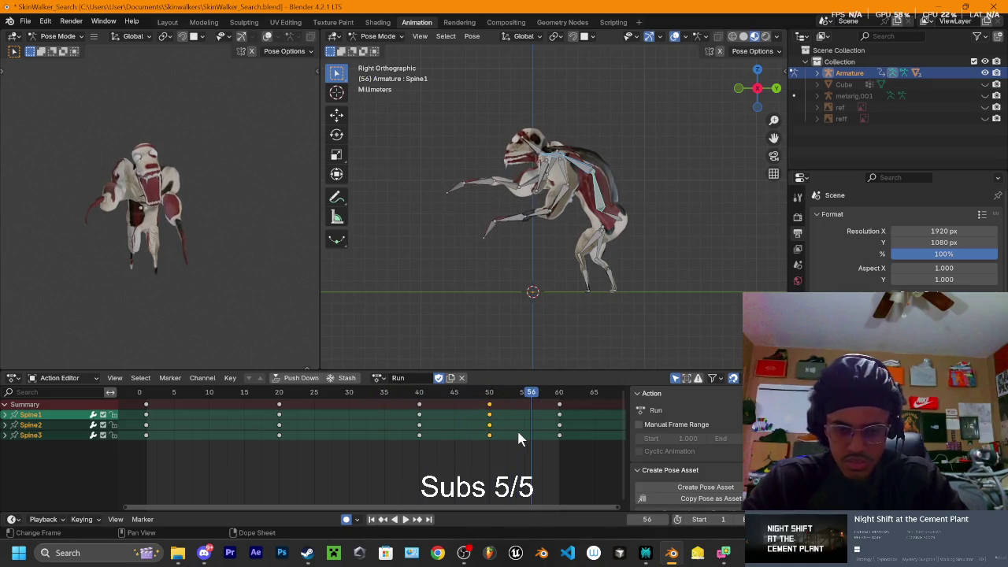
pyautogui.press('Delete')
pyautogui.press('space')
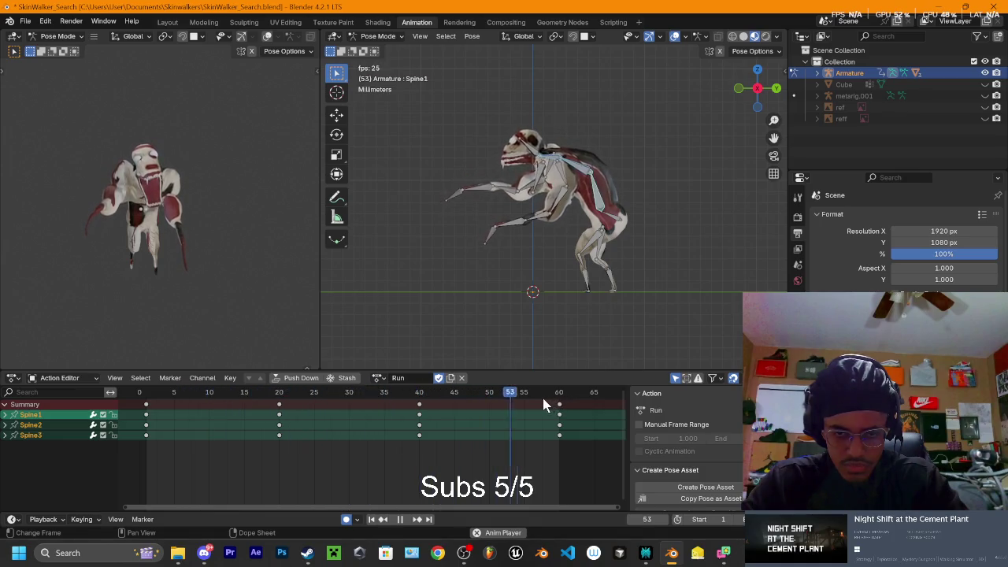
pyautogui.scroll(-1, 493, 393)
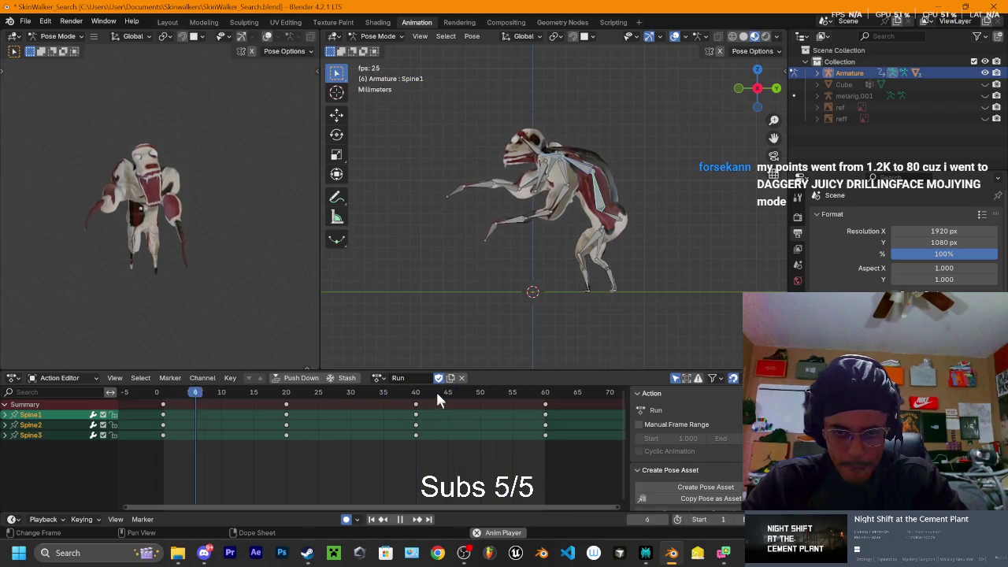
pyautogui.press('space')
# Replay the action and scrub between frames 21 and 54 to check the spine poses
pyautogui.moveTo(201, 399)
pyautogui.mouseDown()
pyautogui.moveTo(162, 404)
pyautogui.moveTo(508, 429)
pyautogui.mouseUp()
pyautogui.press('space')
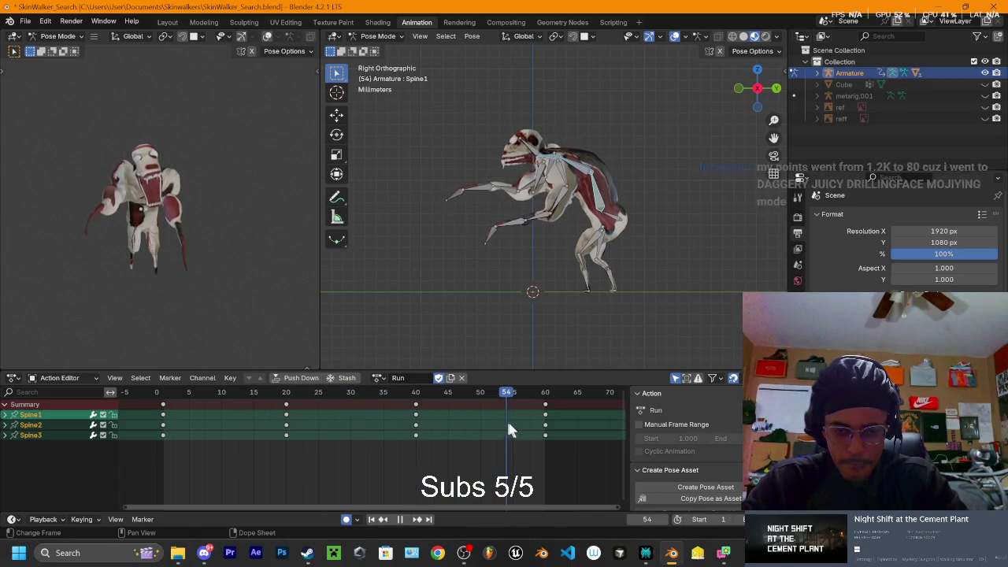
pyautogui.moveTo(508, 430); pyautogui.dragTo(186, 410)
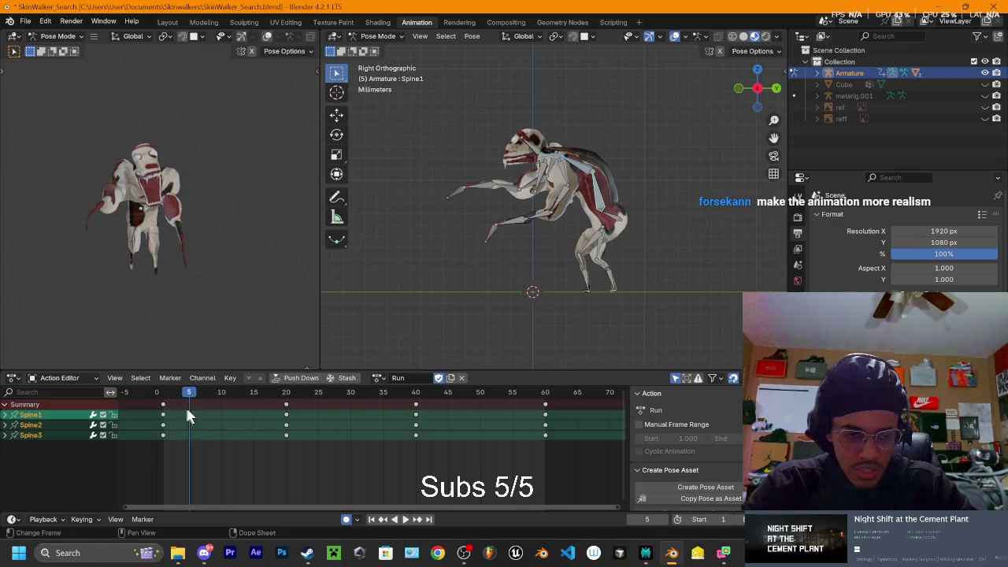
pyautogui.click(169, 393)
pyautogui.press('space')
# Orbit around the creature during playback, then check it from the side and front views
pyautogui.press('Escape')
pyautogui.moveTo(586, 247); pyautogui.dragTo(432, 276, button='middle')
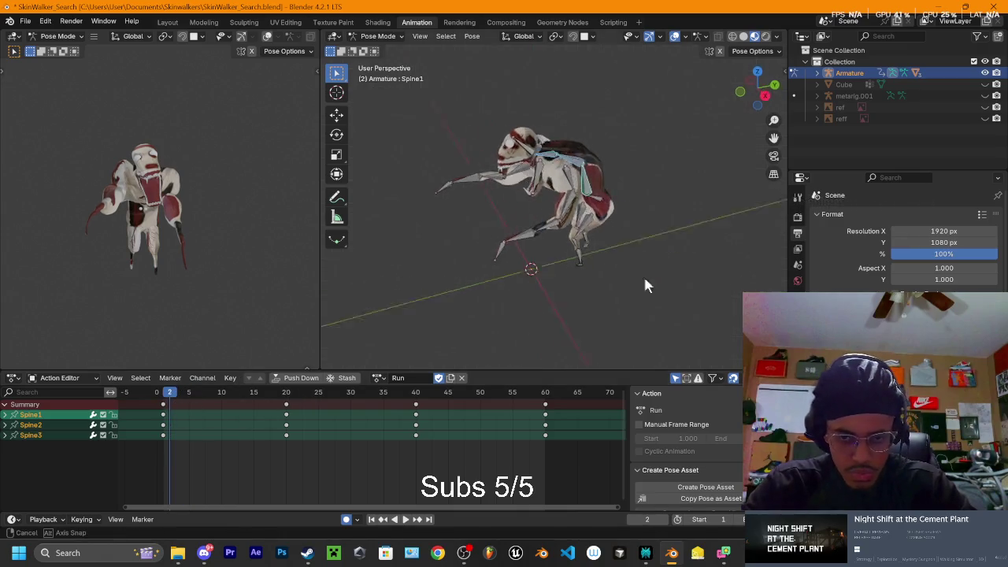
pyautogui.press('space')
pyautogui.moveTo(658, 185)
pyautogui.mouseDown(button='middle')
pyautogui.moveTo(670, 244)
pyautogui.moveTo(572, 283)
pyautogui.mouseUp(button='middle')
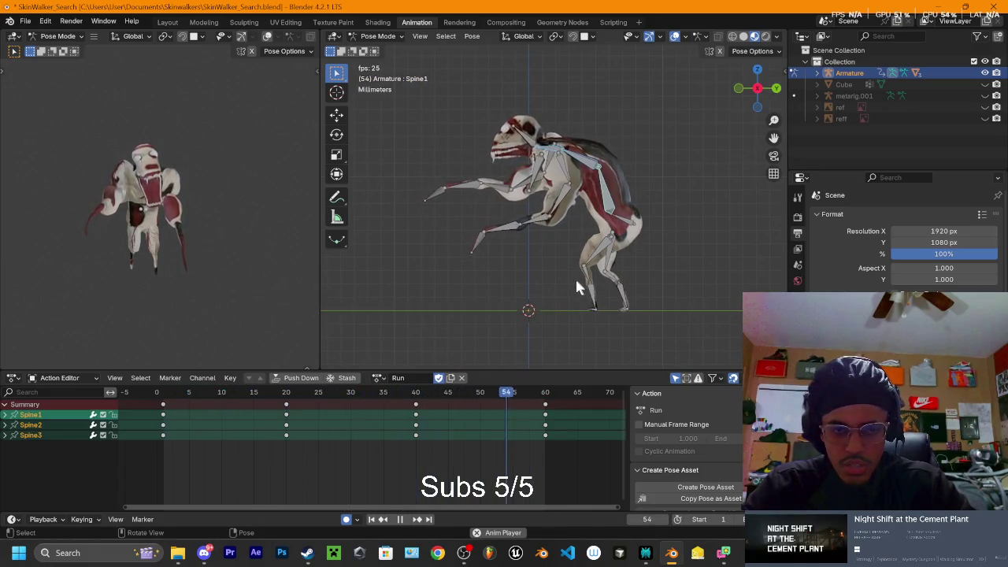
pyautogui.press('space')
pyautogui.press('KP_3')
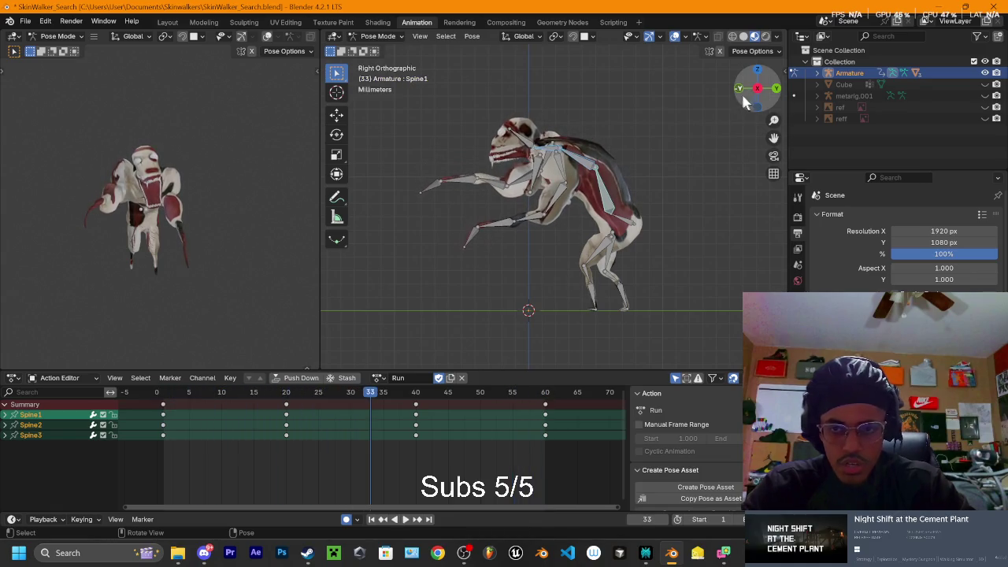
pyautogui.press('KP_1')
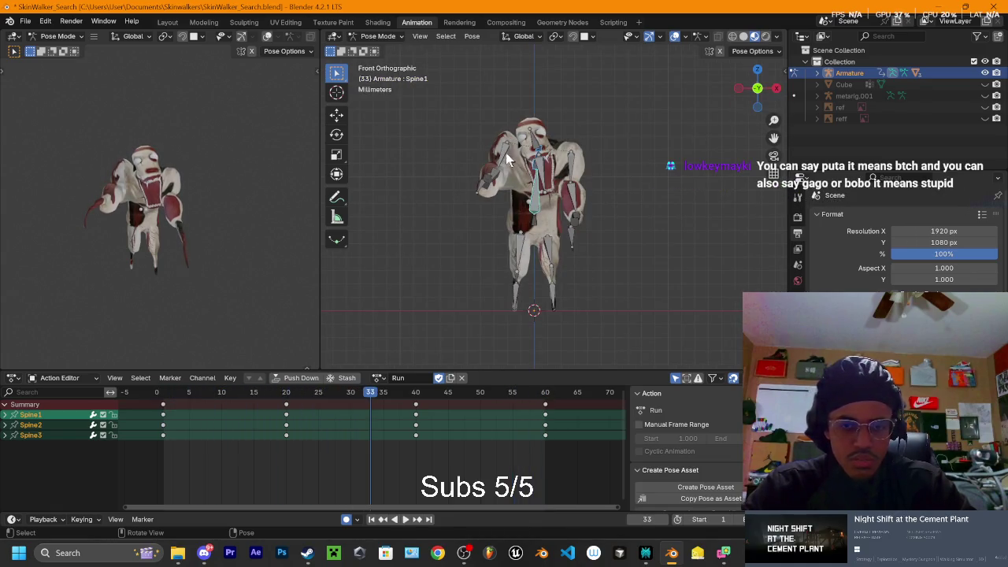
# Select the left shoulder bone and replay the Run action from frame 1
pyautogui.click(504, 152)
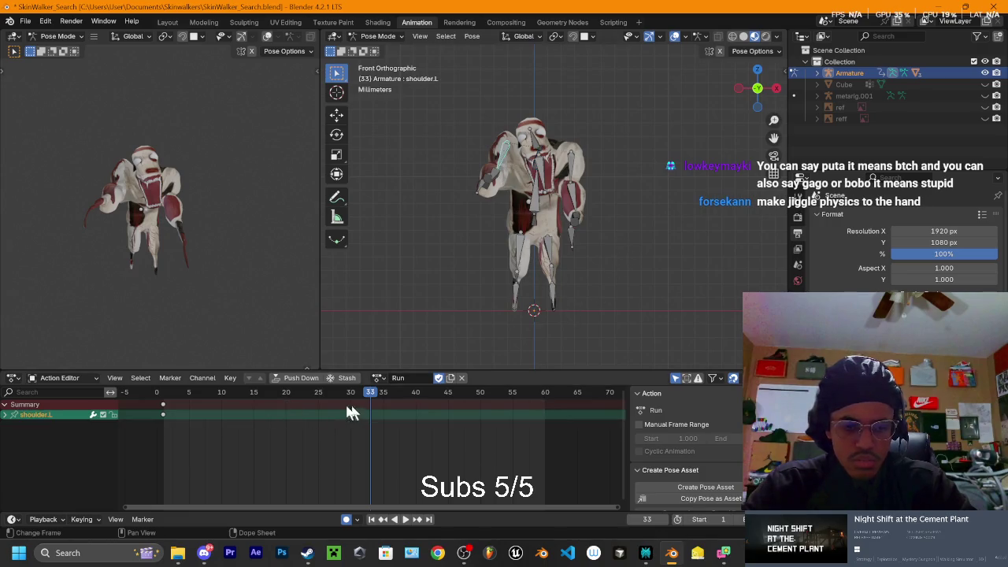
pyautogui.hotkey('shift', 'Left')
pyautogui.press('space')
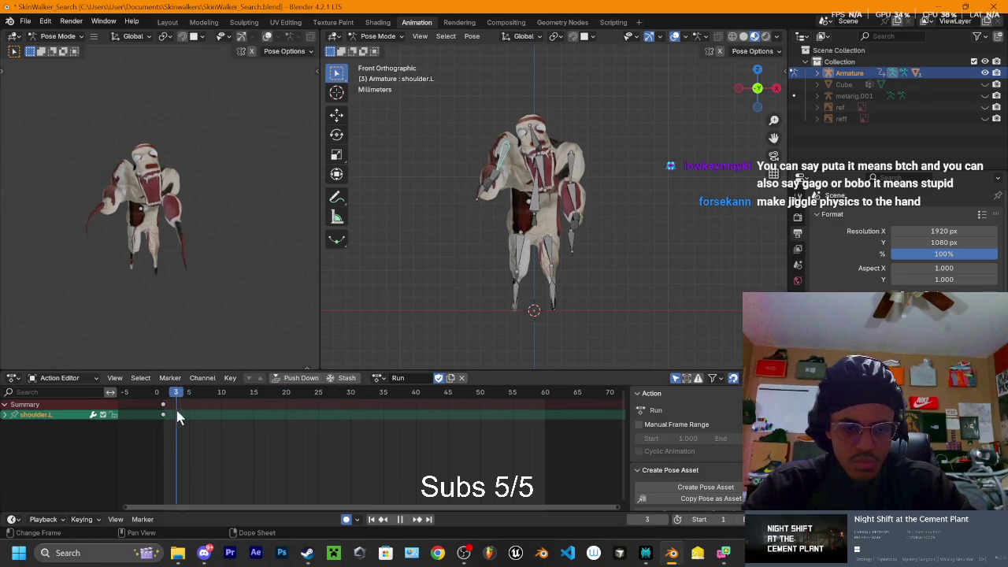
# Stop playback so the creature rests in its opening pose at frame 1
pyautogui.press('space')
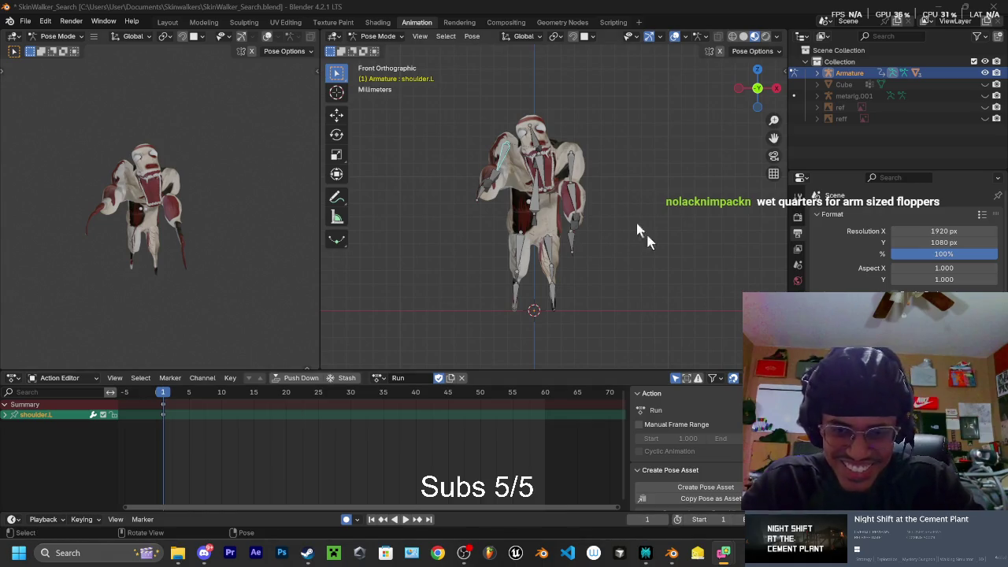
# Preview the animation, scrub to about frame 20, and switch to the side-on Right view
pyautogui.click(162, 397)
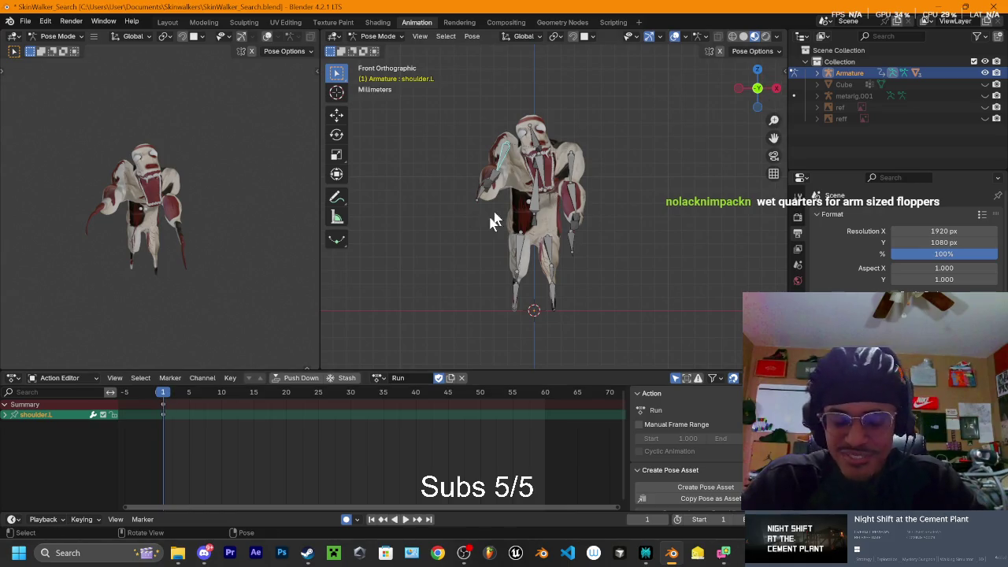
pyautogui.press('space')
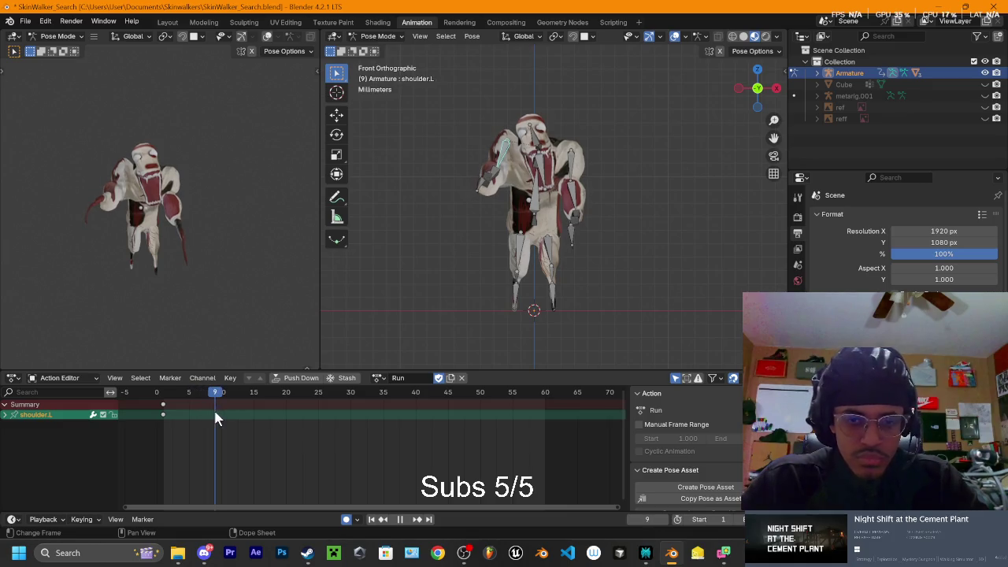
pyautogui.moveTo(168, 415); pyautogui.dragTo(286, 407)
pyautogui.press('space')
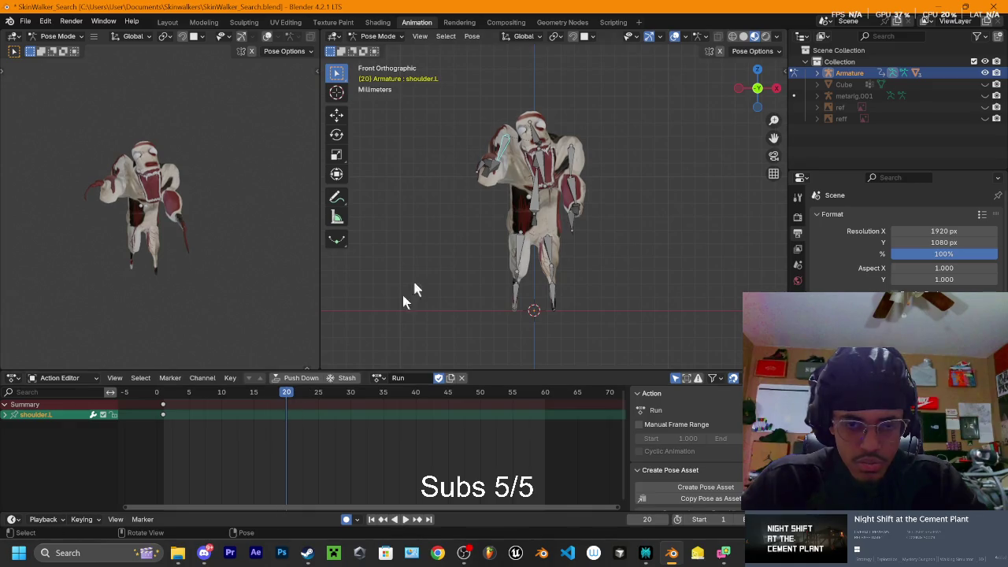
pyautogui.moveTo(171, 394); pyautogui.dragTo(254, 393)
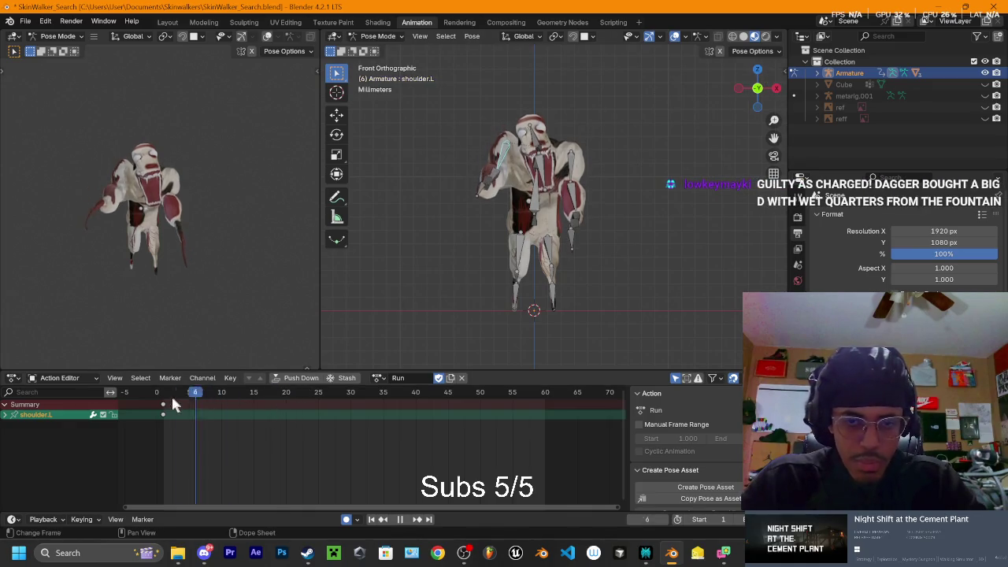
pyautogui.click(776, 89)
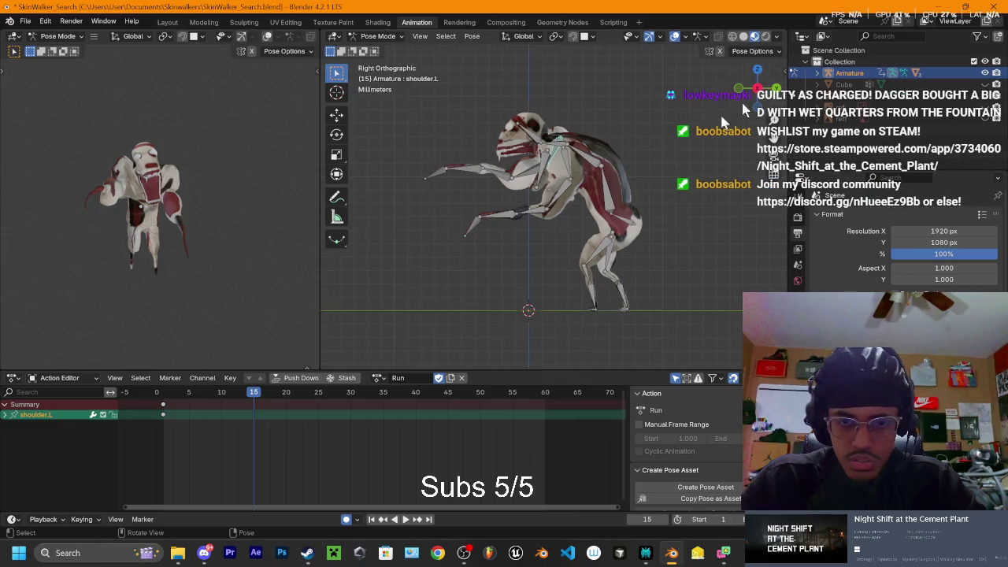
# Stop at frame 20 and rotate shoulder.L into a new keyed pose
pyautogui.click(166, 397)
pyautogui.press('space')
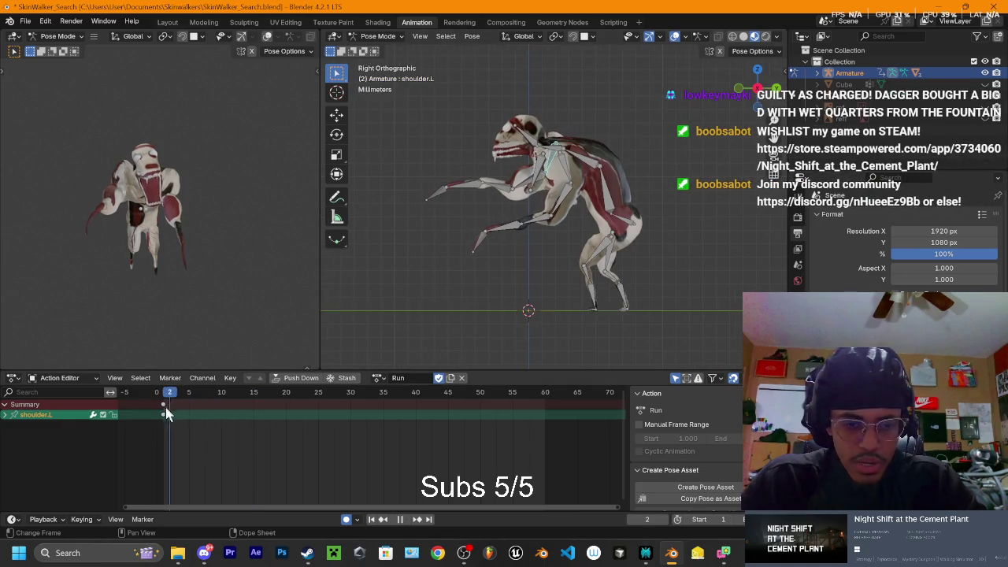
pyautogui.press('space')
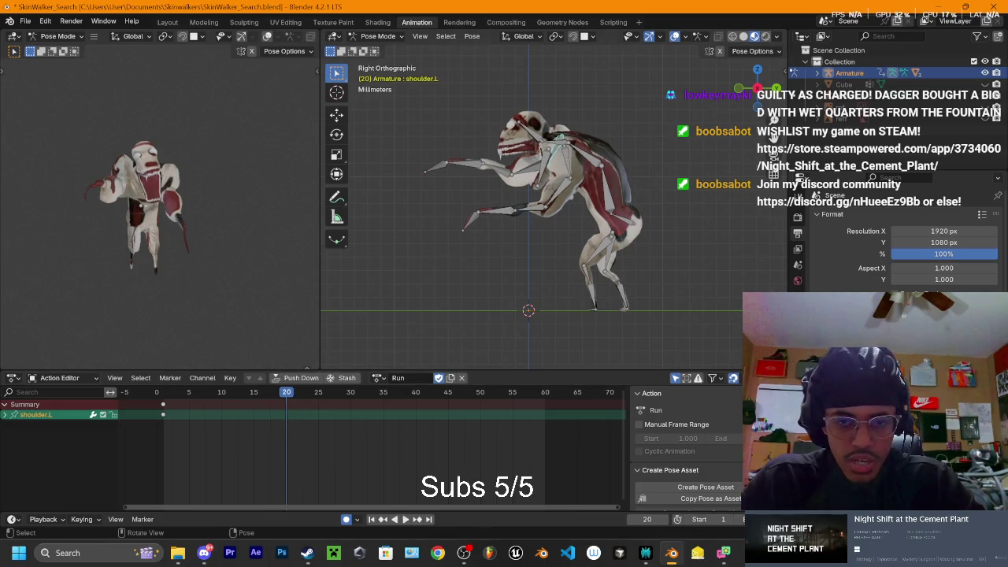
pyautogui.press('r')
pyautogui.click(542, 175)
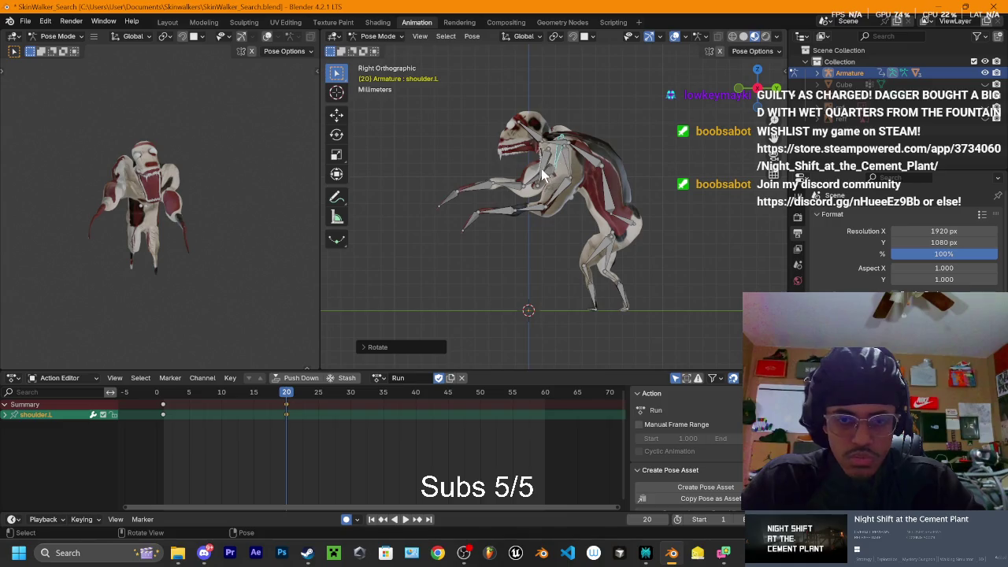
# Rotate the left upper arm, forearm and hand into the frame-20 pose
pyautogui.click(540, 183)
pyautogui.press('r')
pyautogui.click(529, 193)
pyautogui.click(520, 199)
pyautogui.press('r')
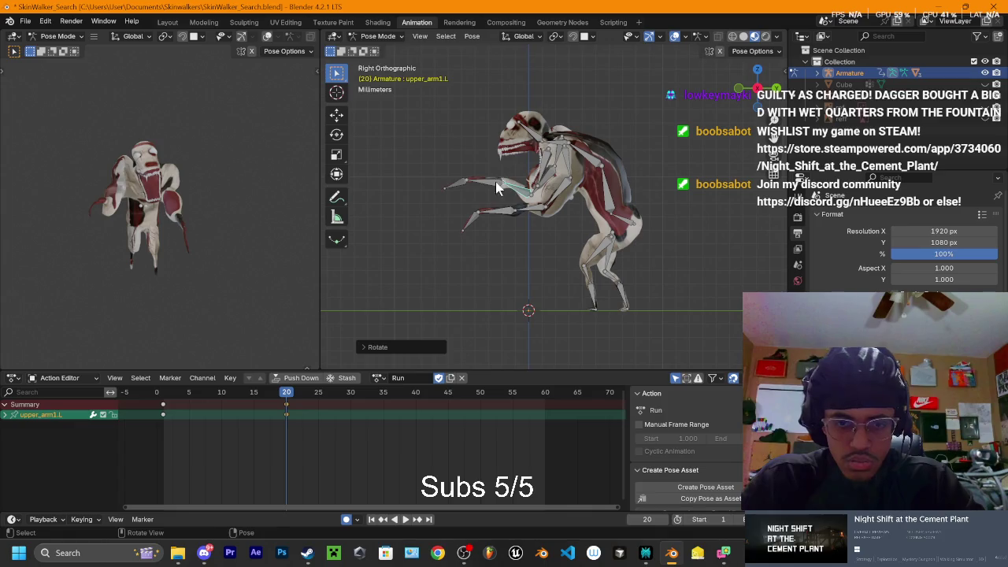
pyautogui.click(498, 191)
pyautogui.click(470, 209)
pyautogui.press('r')
pyautogui.click(479, 207)
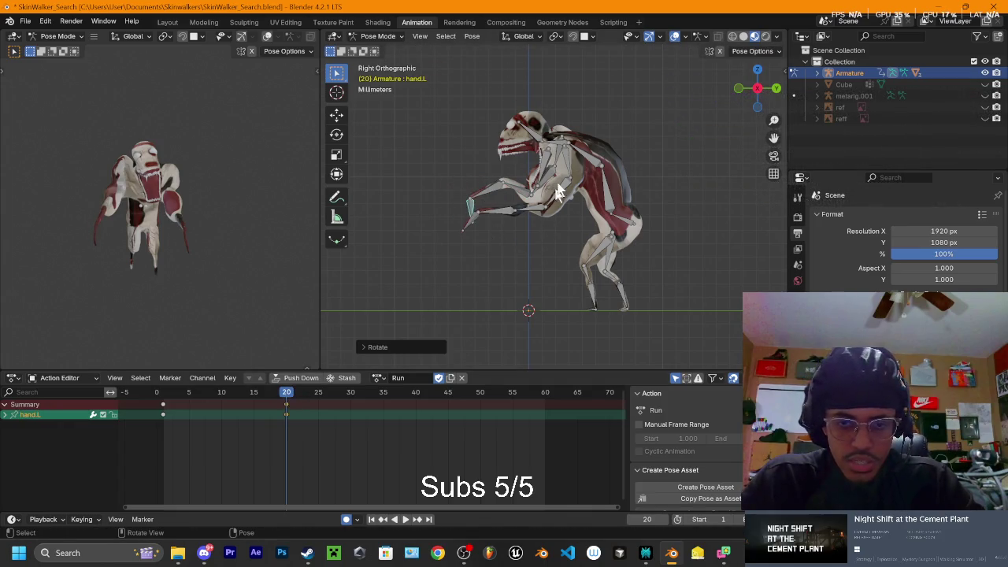
# Preview the motion, then rotate the right shoulder at frame 20
pyautogui.click(564, 160)
pyautogui.moveTo(287, 393); pyautogui.dragTo(165, 399)
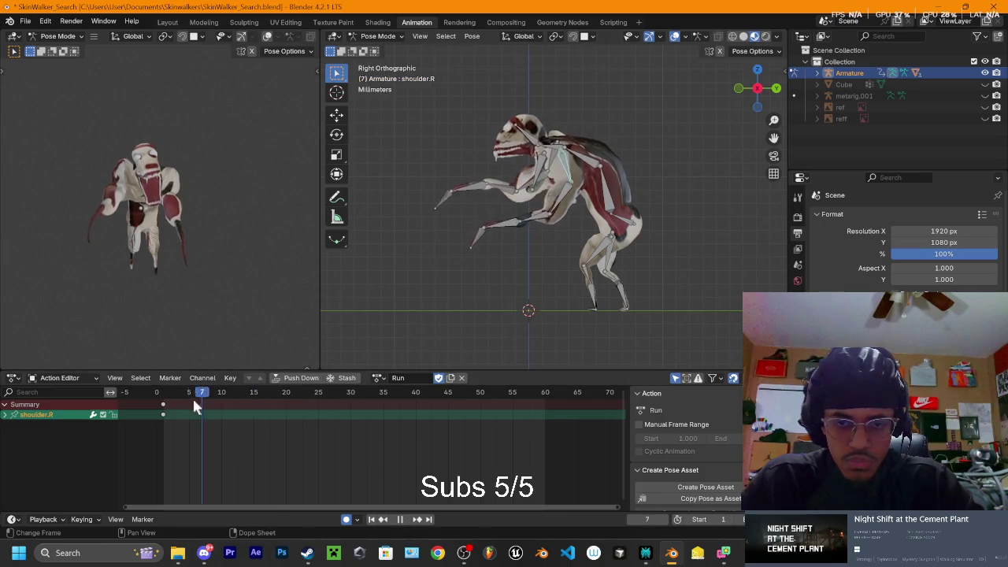
pyautogui.press('space')
pyautogui.moveTo(223, 419); pyautogui.dragTo(287, 422)
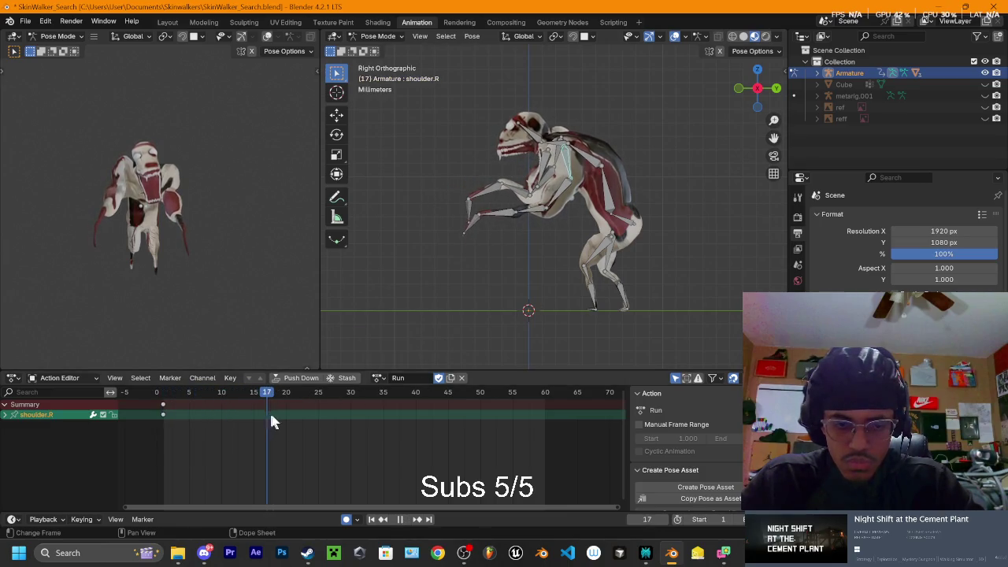
pyautogui.press('space')
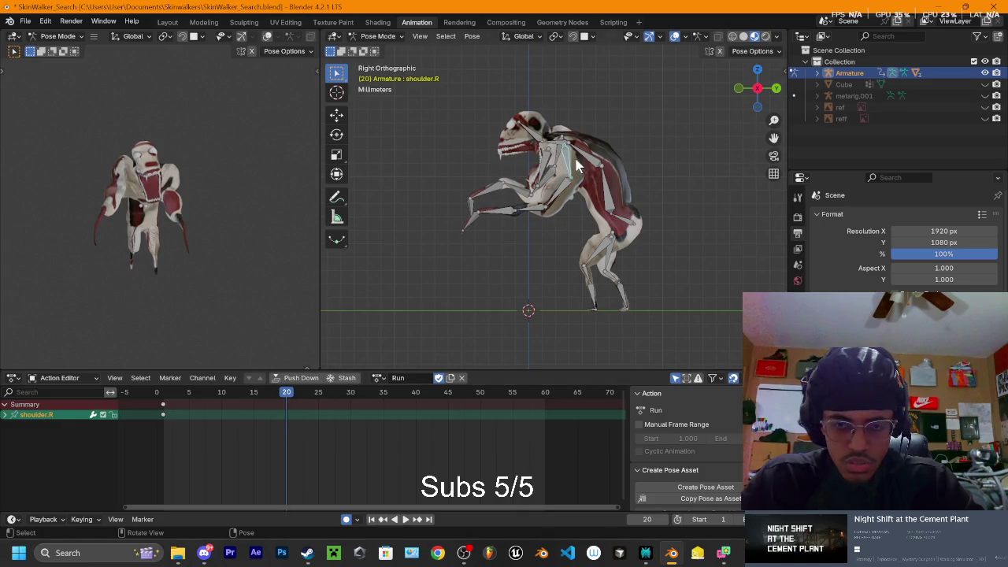
pyautogui.press('r')
pyautogui.click(575, 168)
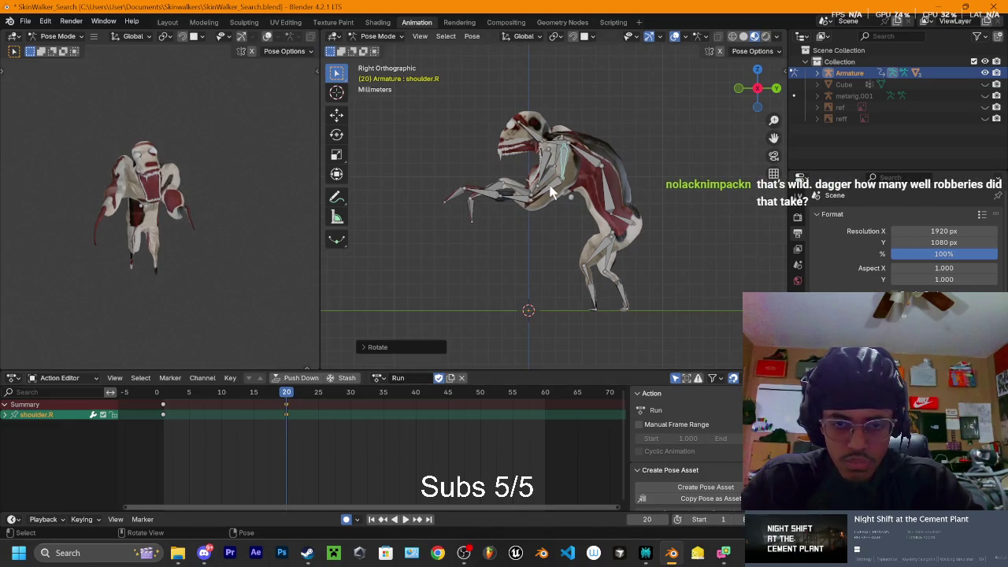
# Rotate upper_arm1.R, the right forearm and right hand, then scrub back to check
pyautogui.click(519, 191)
pyautogui.press('r')
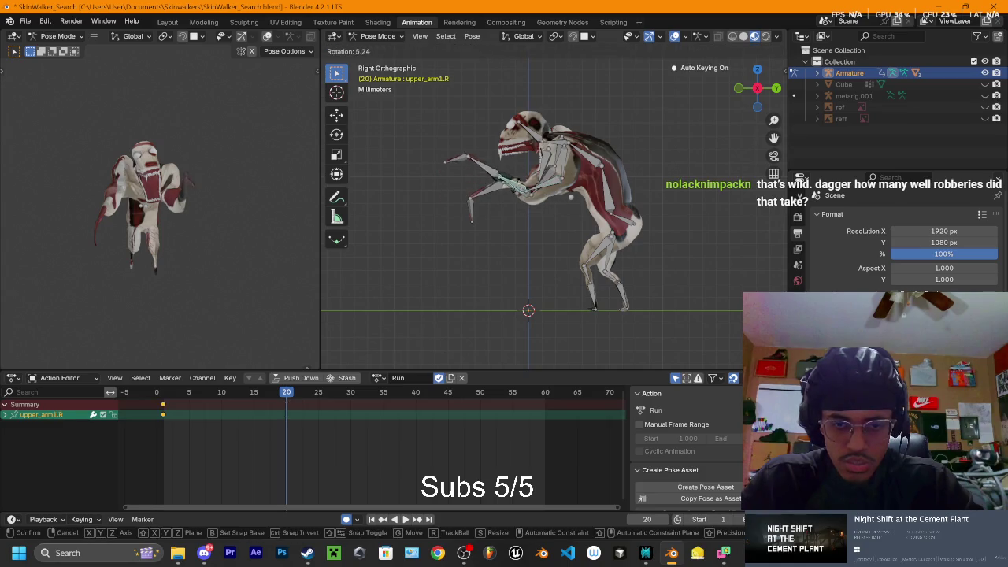
pyautogui.click(504, 181)
pyautogui.click(484, 177)
pyautogui.press('r')
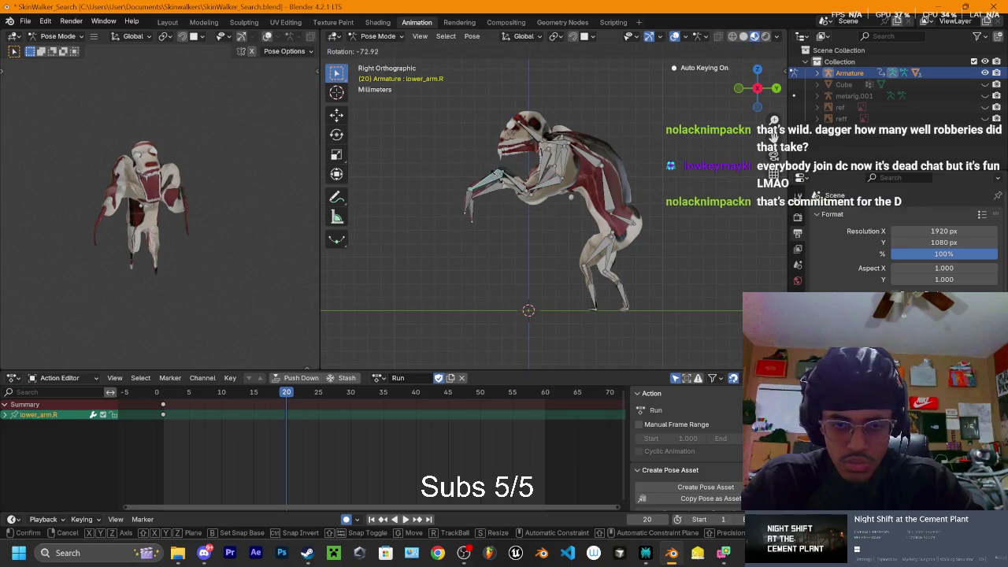
pyautogui.click(490, 185)
pyautogui.click(465, 189)
pyautogui.press('r')
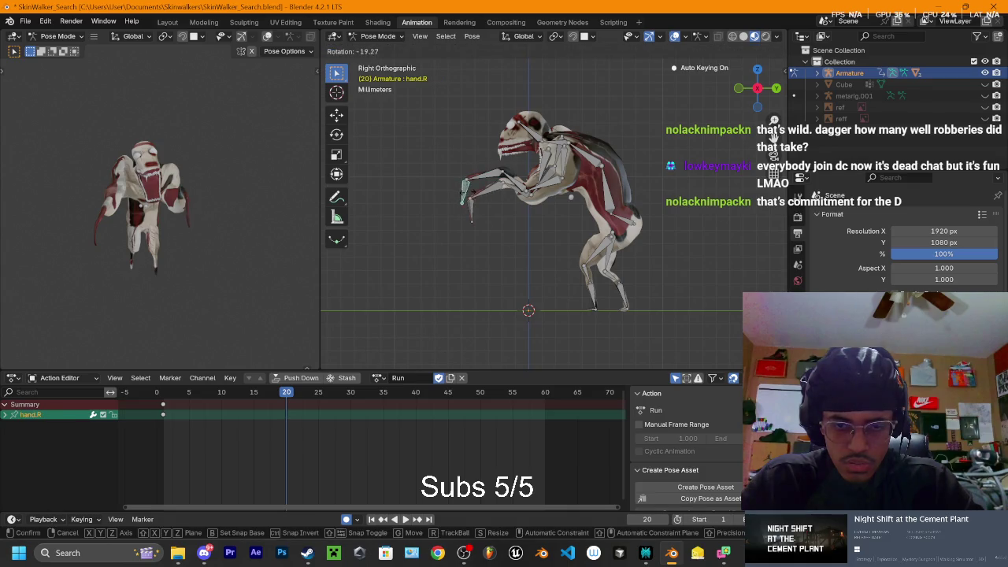
pyautogui.click(466, 193)
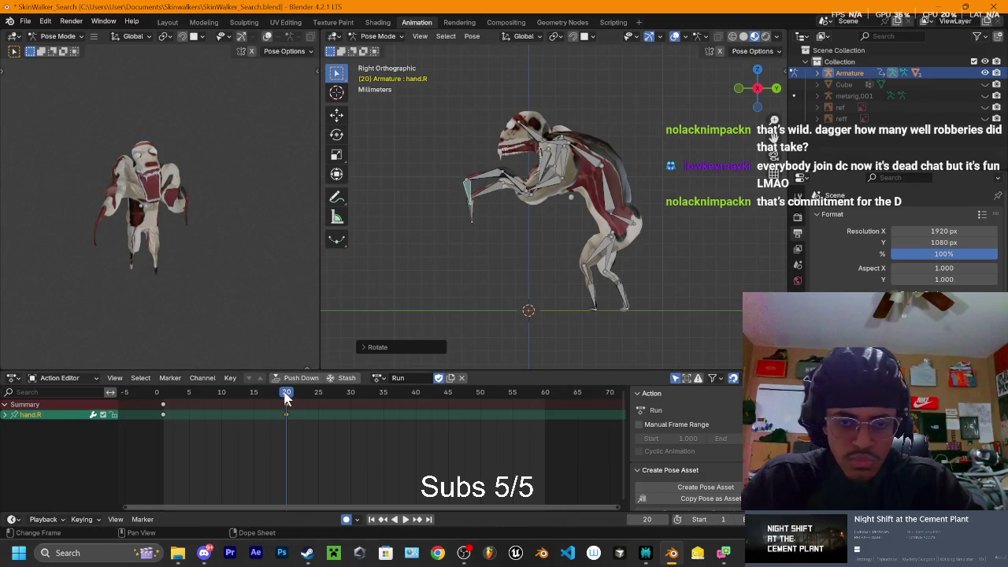
pyautogui.moveTo(287, 401)
pyautogui.mouseDown()
pyautogui.moveTo(156, 401)
pyautogui.moveTo(416, 415)
pyautogui.mouseUp()
# Rotate the right shoulder and upper_arm.R into the frame-40 pose
pyautogui.click(556, 168)
pyautogui.press('r')
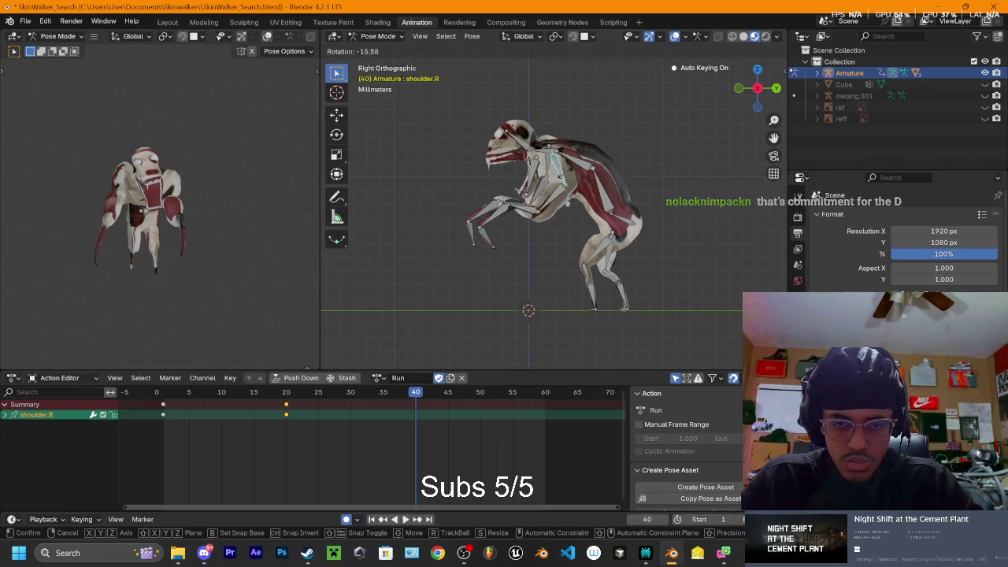
pyautogui.click(561, 198)
pyautogui.click(555, 211)
pyautogui.press('r')
pyautogui.click(541, 220)
# Rotate upper_arm1.R, the right forearm and right hand, keying them at frame 40
pyautogui.click(532, 217)
pyautogui.press('r')
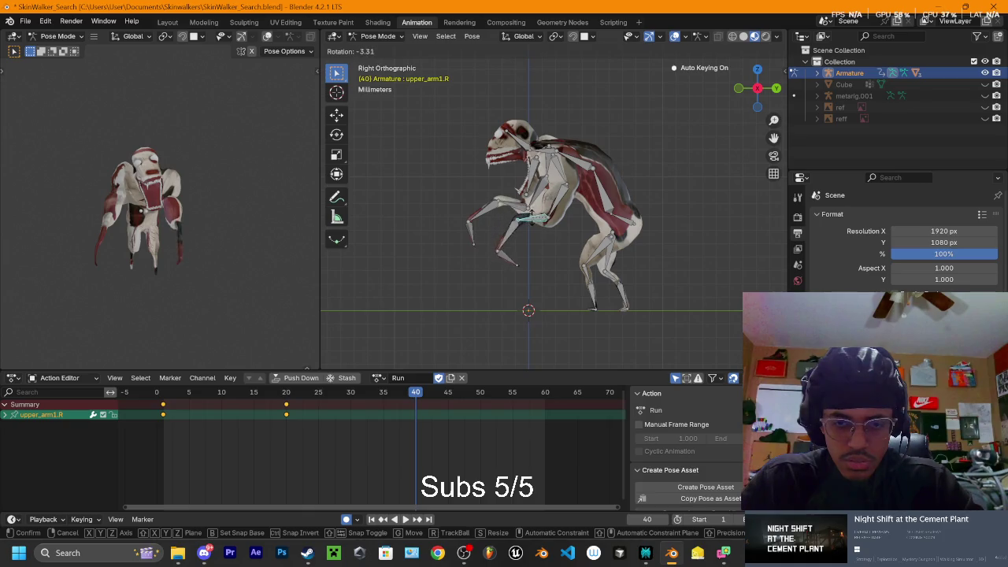
pyautogui.click(532, 219)
pyautogui.click(514, 227)
pyautogui.press('r')
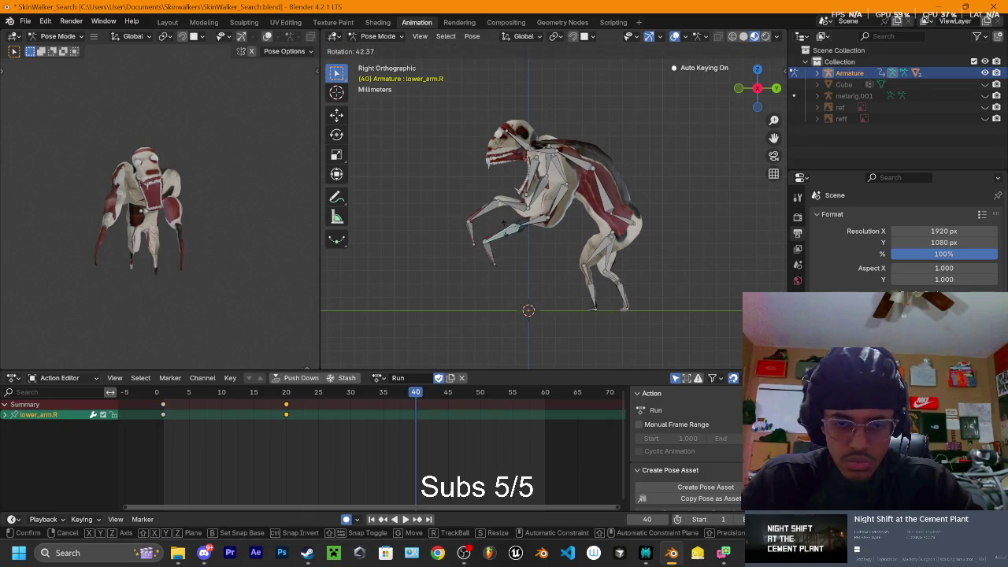
pyautogui.click(507, 229)
pyautogui.click(504, 264)
pyautogui.press('r')
pyautogui.click(530, 222)
# Give the right shoulder a new angle at frame 40
pyautogui.click(532, 224)
pyautogui.click(559, 170)
pyautogui.press('r')
pyautogui.click(518, 206)
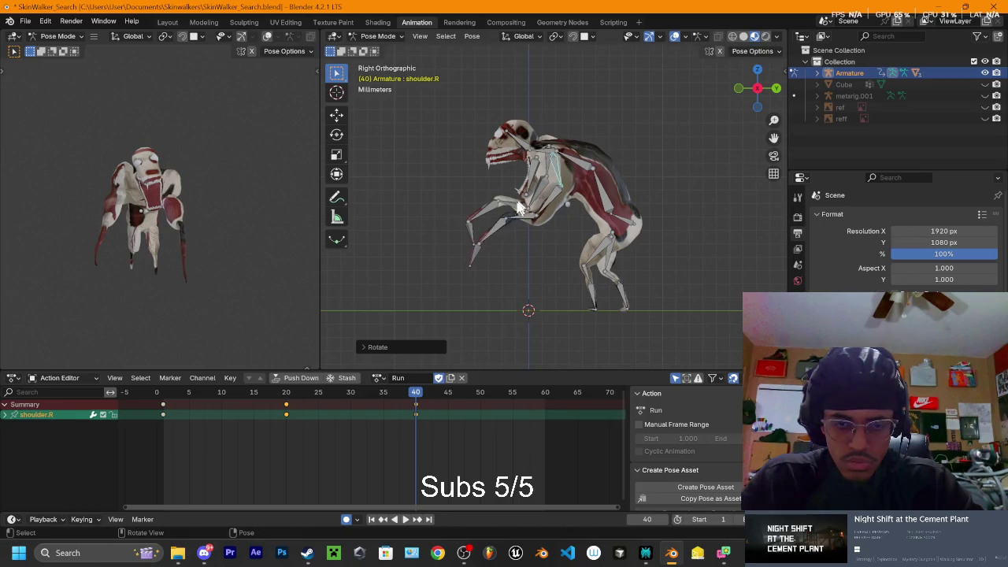
# Rotate the jaw bone, then select the left shoulder in the side-on Right view
pyautogui.click(537, 173)
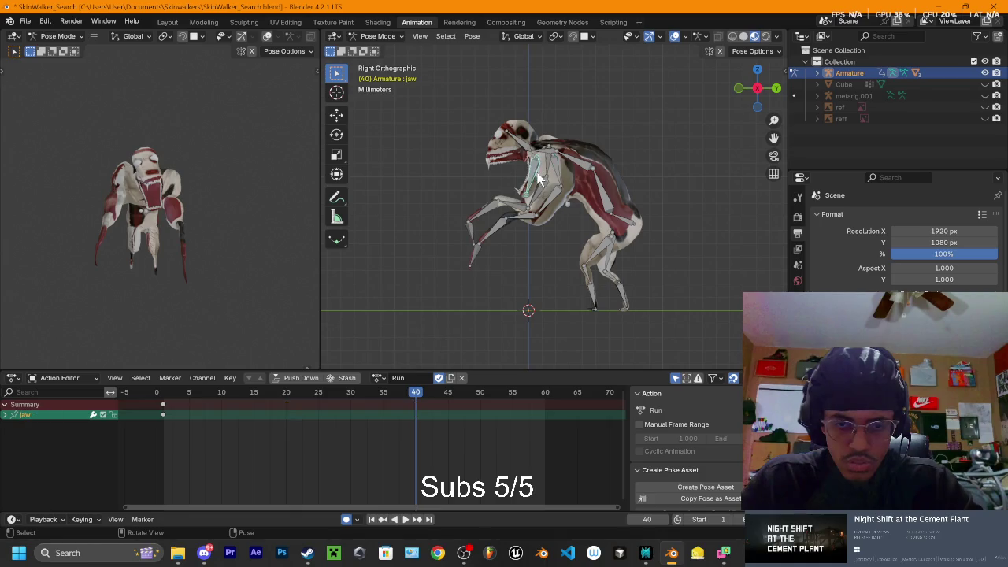
pyautogui.press('r')
pyautogui.click(544, 189)
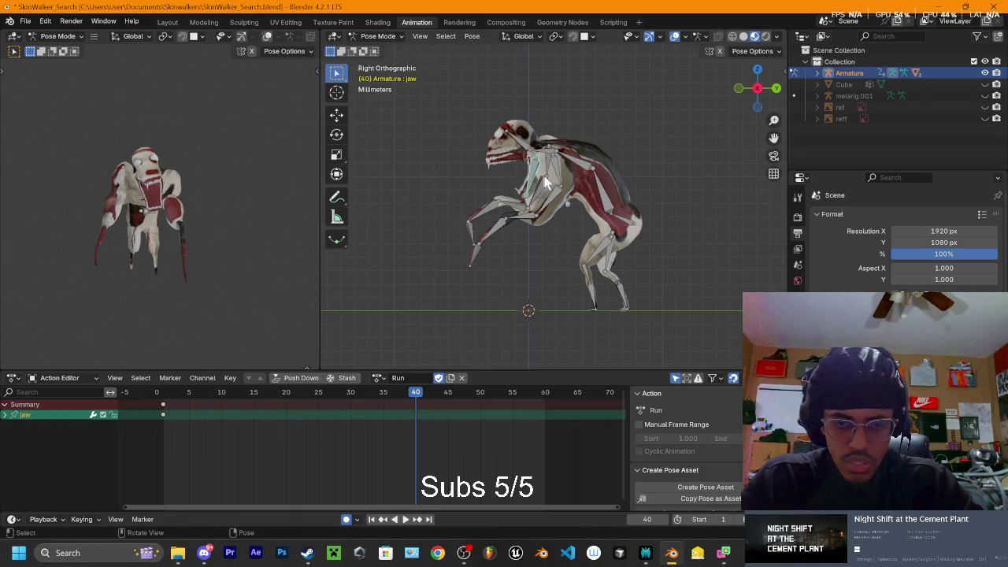
pyautogui.moveTo(585, 164); pyautogui.dragTo(632, 169, button='middle')
pyautogui.click(516, 168)
pyautogui.click(772, 88)
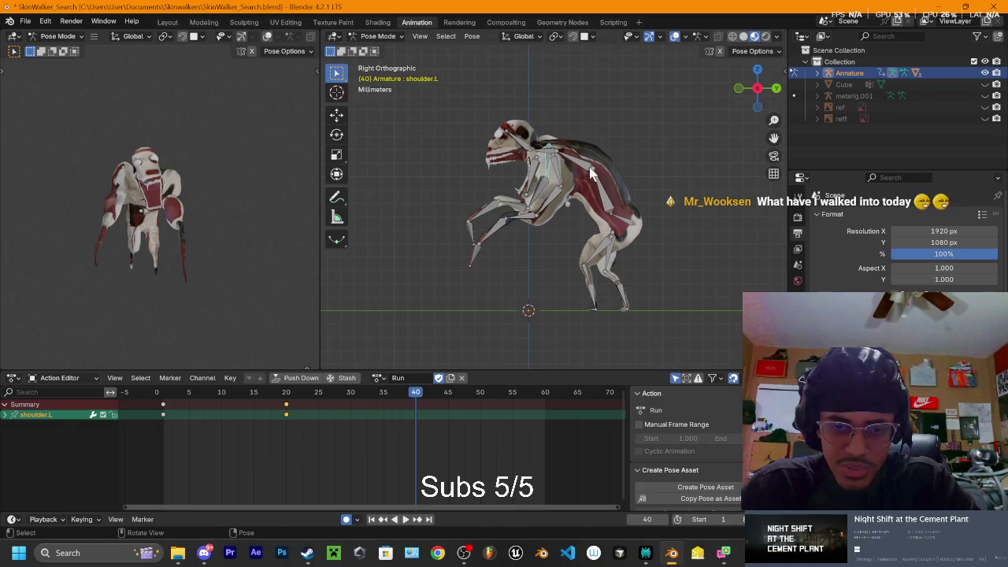
# Rotate the left shoulder, upper arm and hand forward for frame 40
pyautogui.press('r')
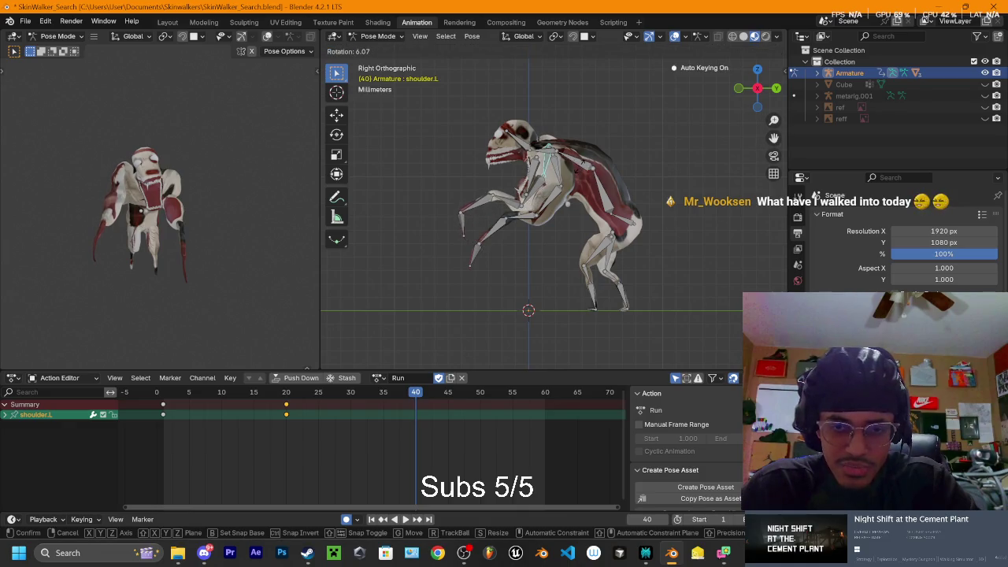
pyautogui.click(554, 179)
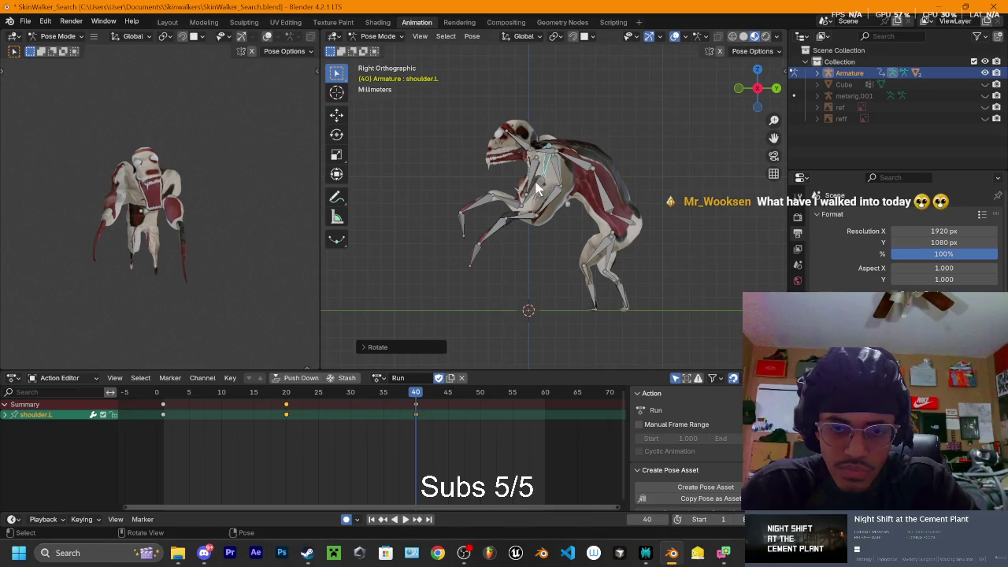
pyautogui.click(512, 206)
pyautogui.press('r')
pyautogui.click(504, 206)
pyautogui.click(457, 209)
pyautogui.press('r')
pyautogui.click(461, 211)
pyautogui.press('r')
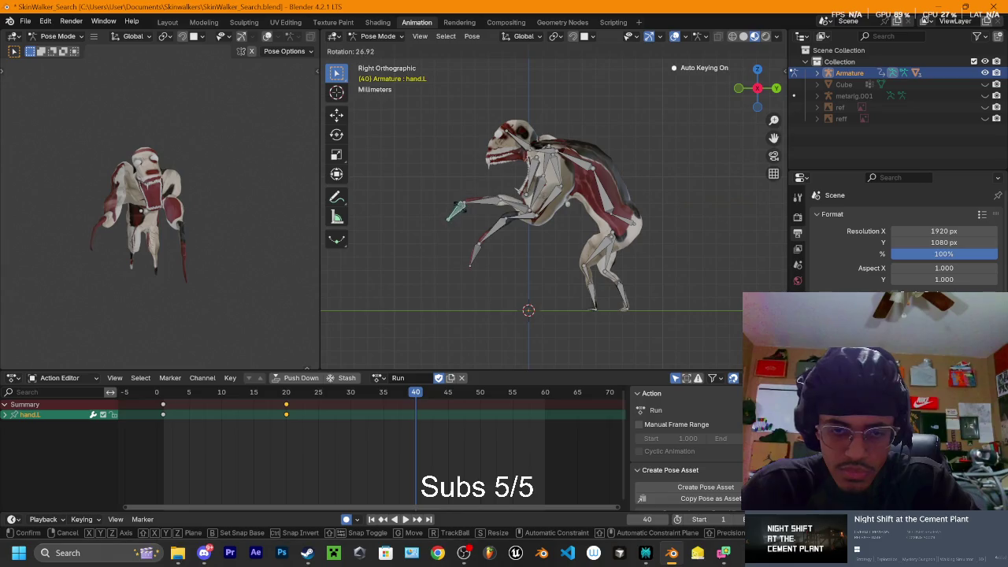
pyautogui.click(461, 211)
# Refine the left upper arm and shoulder angles, undo a stray rotation, and key the pose
pyautogui.click(508, 201)
pyautogui.press('r')
pyautogui.click(437, 185)
pyautogui.press('r')
pyautogui.click(521, 200)
pyautogui.click(542, 189)
pyautogui.press('r')
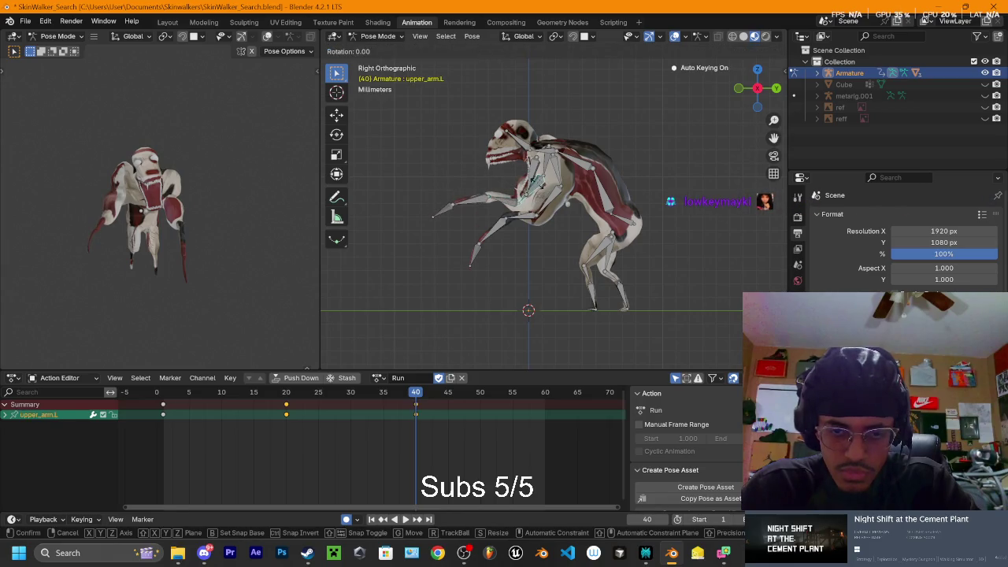
pyautogui.click(543, 178)
pyautogui.click(551, 169)
pyautogui.press('r')
pyautogui.click(532, 175)
pyautogui.hotkey('ctrl', 'z')
pyautogui.hotkey('ctrl', 'z')
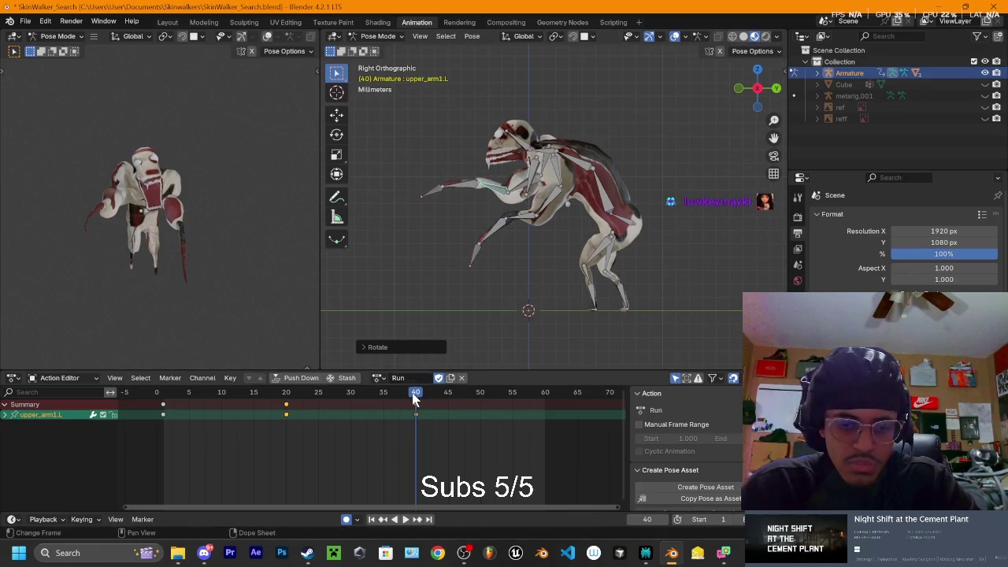
pyautogui.press('i')
# Play and scrub the Run action to check the reaching arm pose
pyautogui.press('space')
pyautogui.moveTo(224, 418)
pyautogui.mouseDown()
pyautogui.moveTo(303, 425)
pyautogui.moveTo(369, 457)
pyautogui.moveTo(189, 443)
pyautogui.moveTo(415, 459)
pyautogui.mouseUp()
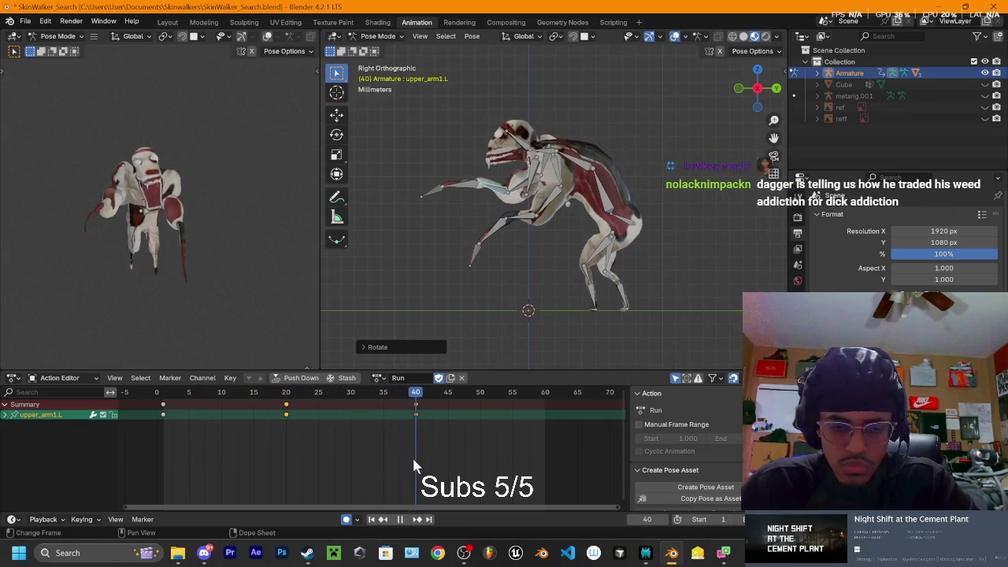
pyautogui.moveTo(490, 232)
pyautogui.mouseDown(button='middle')
pyautogui.moveTo(725, 211)
pyautogui.moveTo(579, 193)
pyautogui.mouseUp(button='middle')
pyautogui.click(574, 197)
# Select the right upper arm, shoulder, lower arm and hand, plus all five left arm bones
pyautogui.click(574, 204)
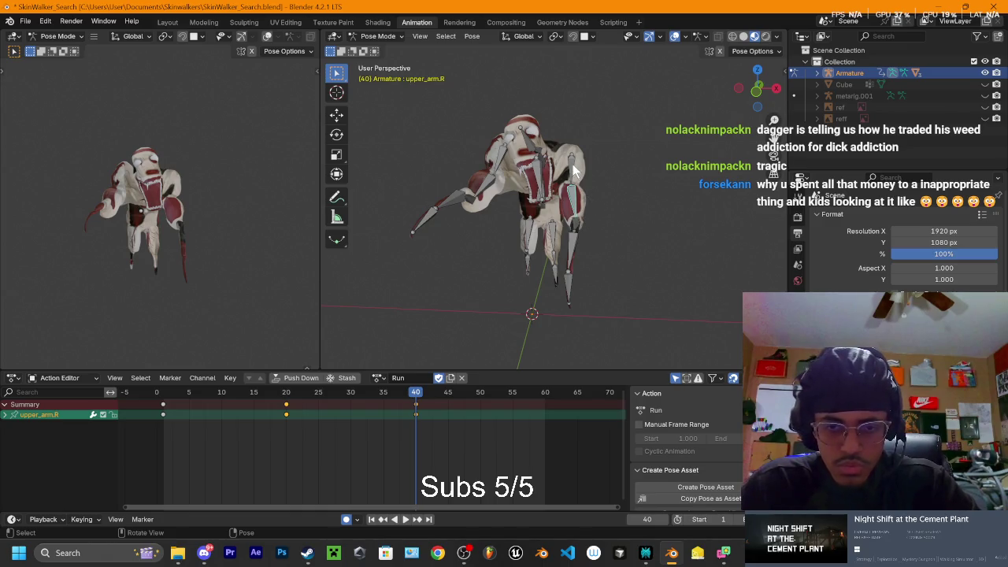
pyautogui.keyDown('shift'); pyautogui.click(571, 163); pyautogui.keyUp('shift')
pyautogui.keyDown('shift'); pyautogui.click(573, 249); pyautogui.keyUp('shift')
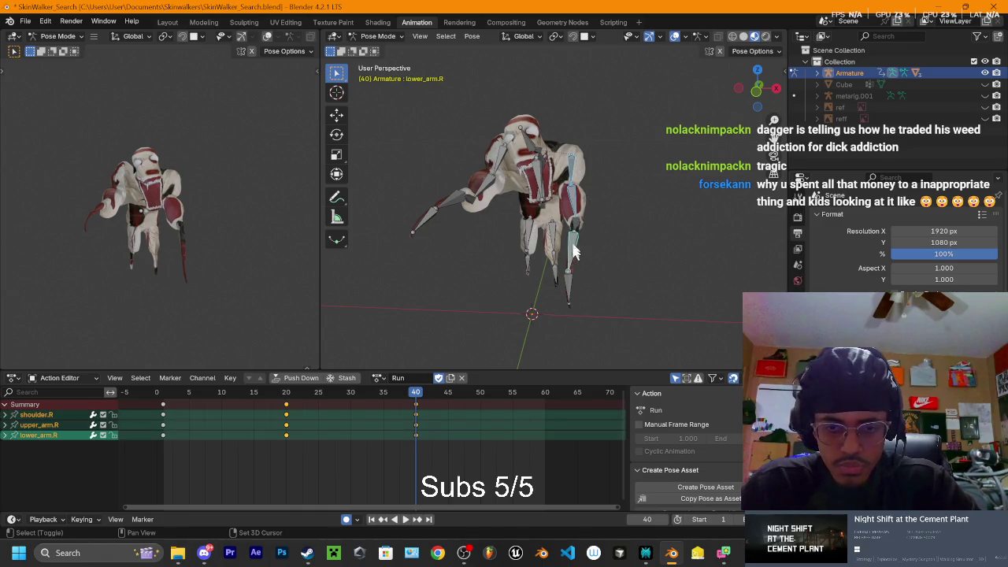
pyautogui.keyDown('shift'); pyautogui.click(567, 284); pyautogui.keyUp('shift')
pyautogui.keyDown('shift'); pyautogui.click(504, 162); pyautogui.keyUp('shift')
pyautogui.keyDown('shift'); pyautogui.click(487, 183); pyautogui.keyUp('shift')
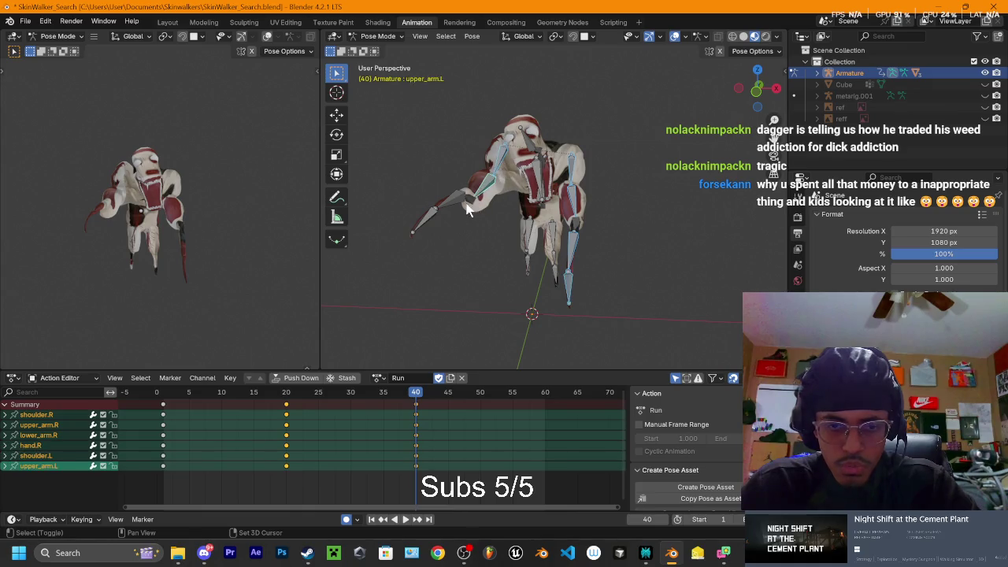
pyautogui.keyDown('shift'); pyautogui.click(467, 201); pyautogui.keyUp('shift')
pyautogui.keyDown('shift'); pyautogui.click(446, 207); pyautogui.keyUp('shift')
pyautogui.keyDown('shift'); pyautogui.click(429, 218); pyautogui.keyUp('shift')
# Add the second right upper arm bone and return to the side-on Right view
pyautogui.moveTo(523, 206)
pyautogui.mouseDown(button='middle')
pyautogui.moveTo(504, 191)
pyautogui.moveTo(514, 202)
pyautogui.mouseUp(button='middle')
pyautogui.keyDown('shift'); pyautogui.click(526, 220); pyautogui.keyUp('shift')
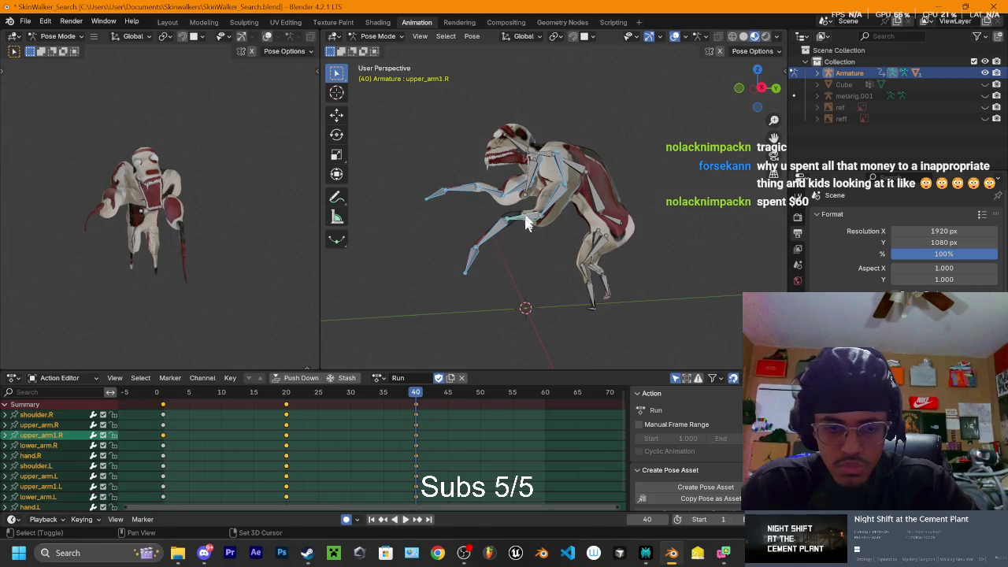
pyautogui.moveTo(552, 265); pyautogui.dragTo(518, 272, button='middle')
pyautogui.click(757, 89)
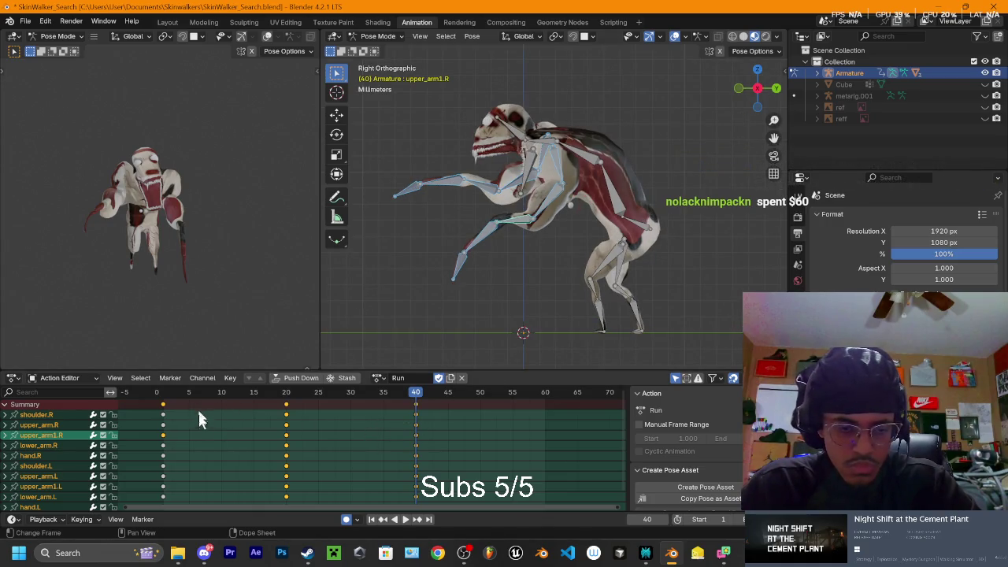
# Copy the frame-0 arm keys and paste them at frame 60 in the Run action
pyautogui.scroll(-2, 200, 424)
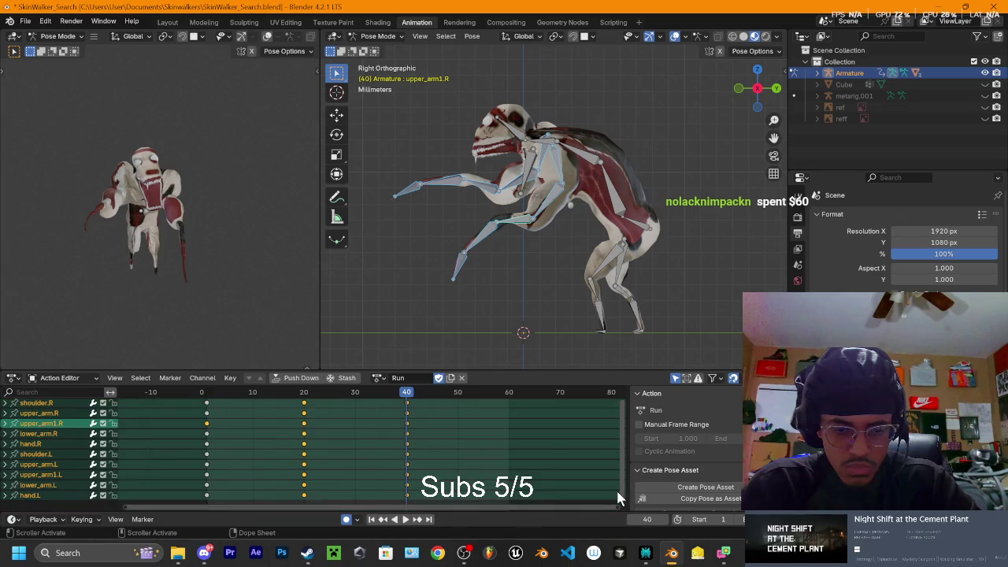
pyautogui.moveTo(226, 403)
pyautogui.mouseDown()
pyautogui.moveTo(171, 542)
pyautogui.moveTo(202, 526)
pyautogui.mouseUp()
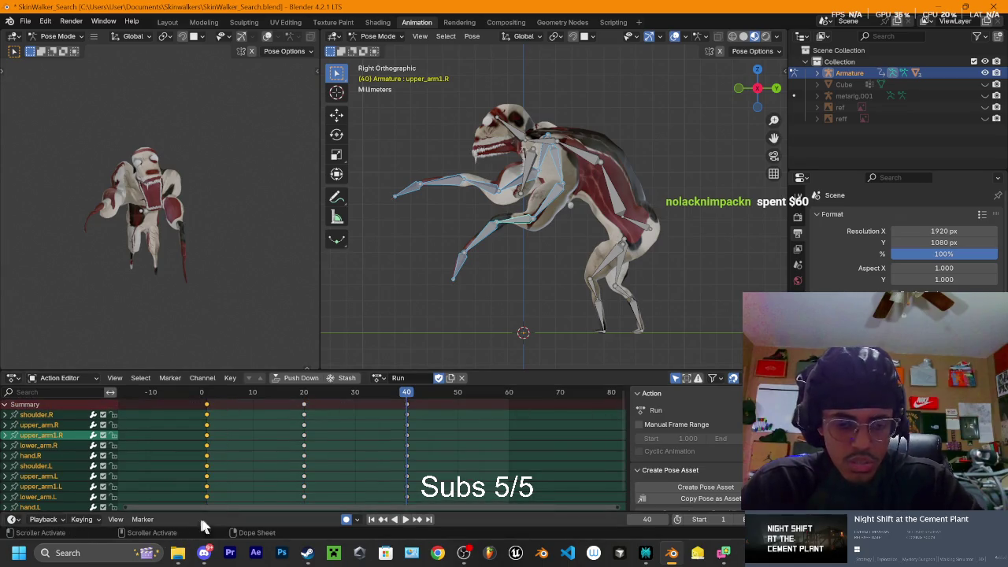
pyautogui.moveTo(408, 397); pyautogui.dragTo(507, 411)
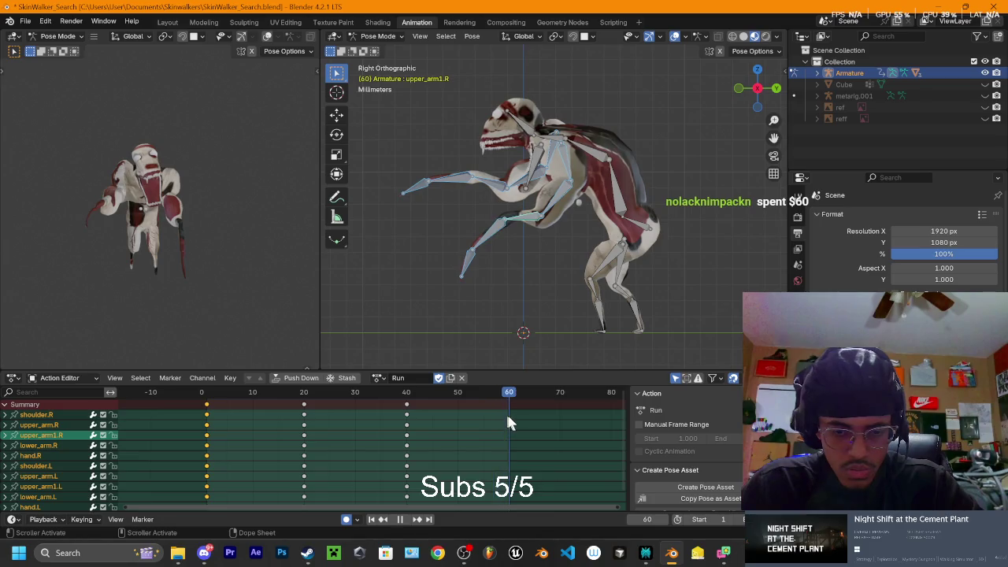
pyautogui.hotkey('ctrl', 'v')
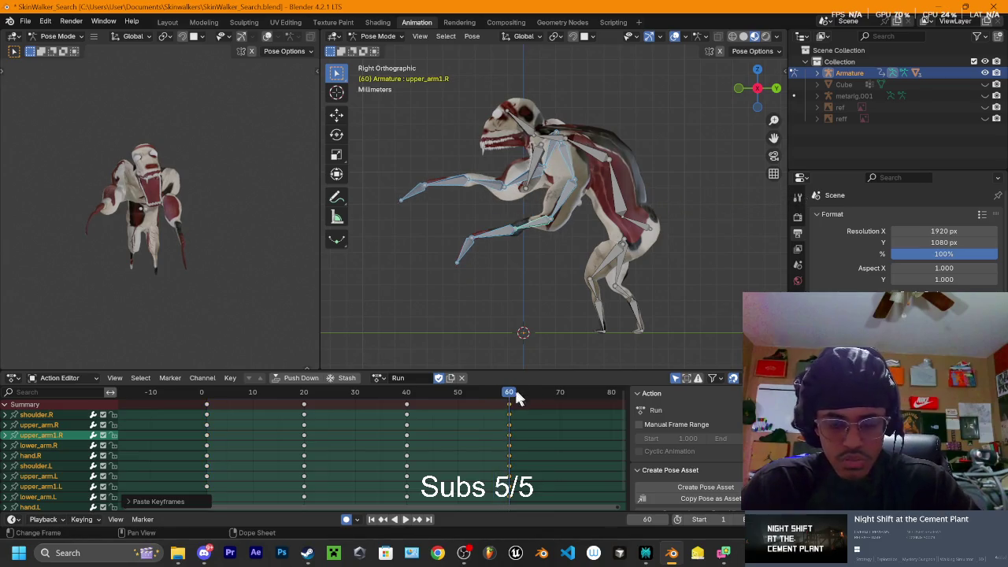
# Play back the looping Run cycle from the opposite and right side views, then stop it
pyautogui.press('space')
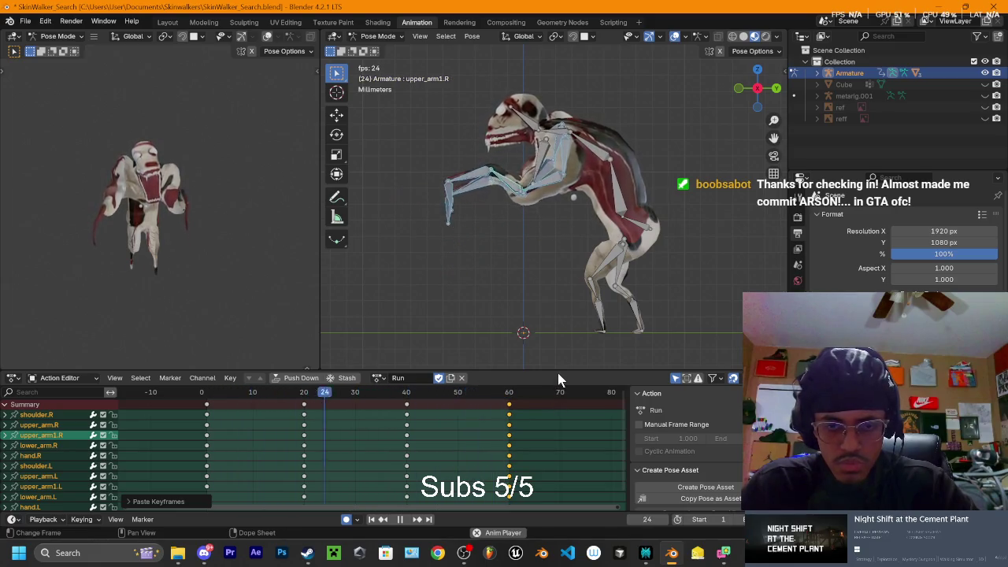
pyautogui.click(758, 89)
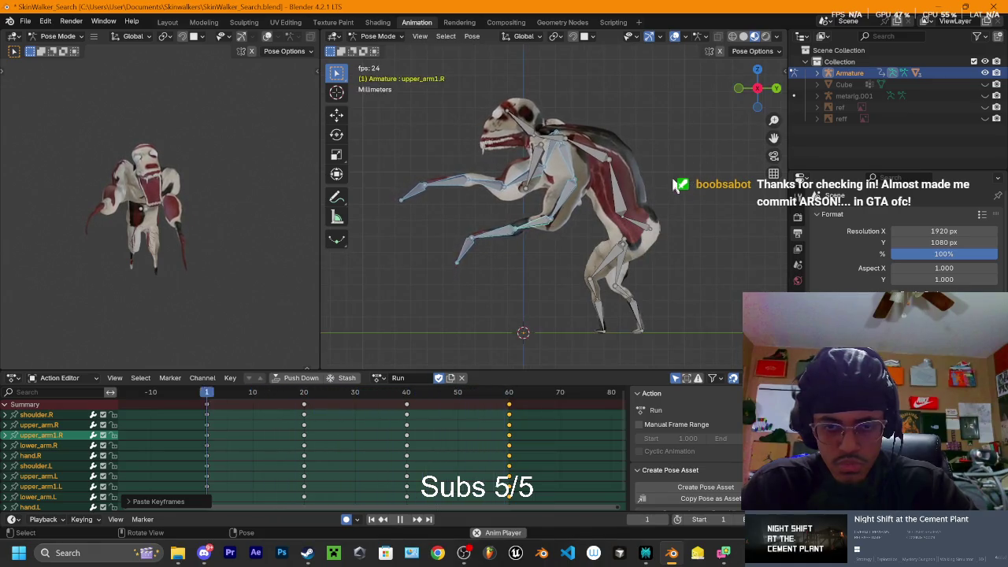
pyautogui.press('KP_3')
pyautogui.press('space')
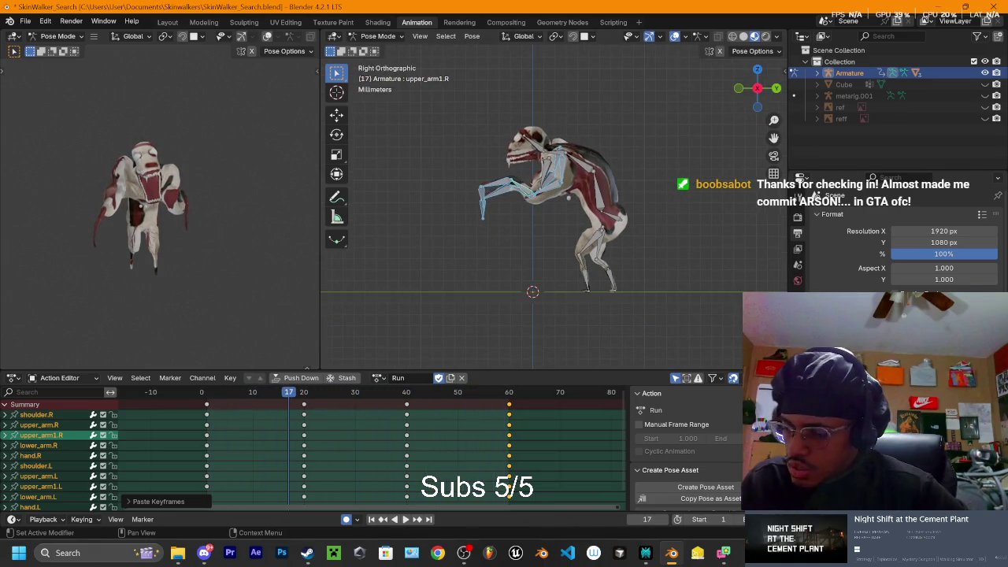
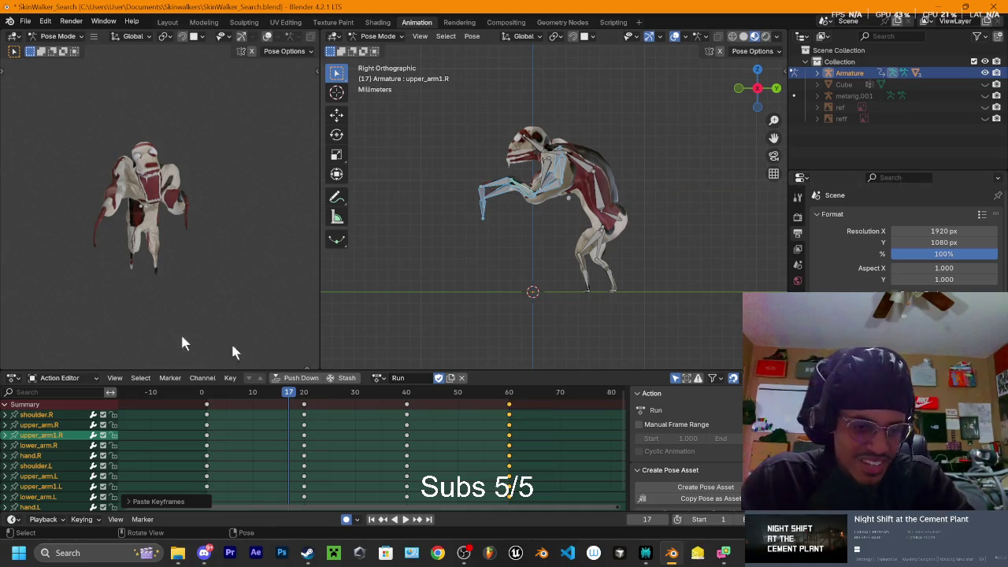
# Play the Run animation, then stop it and scrub the playhead to frame 20
pyautogui.press('space')
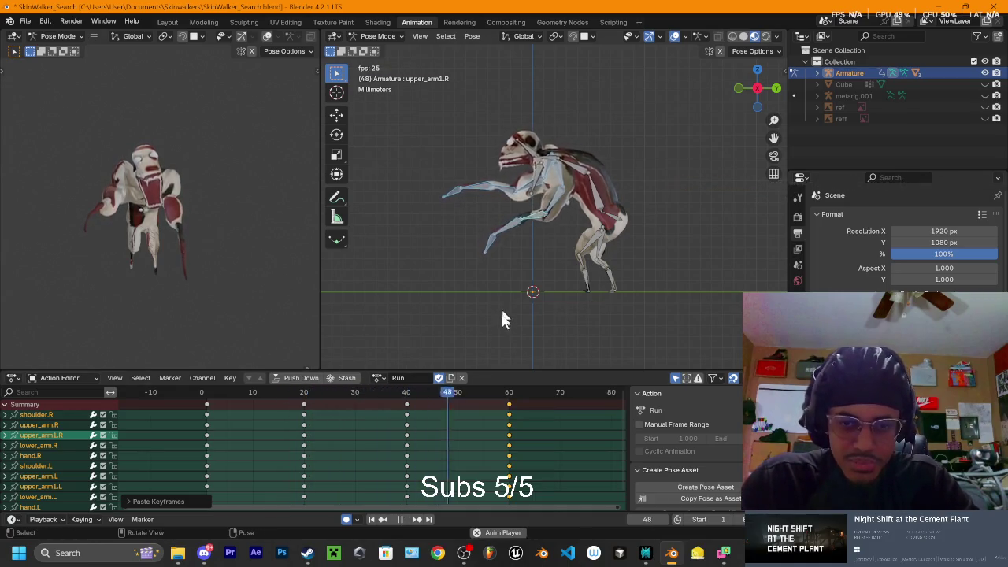
pyautogui.moveTo(327, 398); pyautogui.dragTo(176, 399)
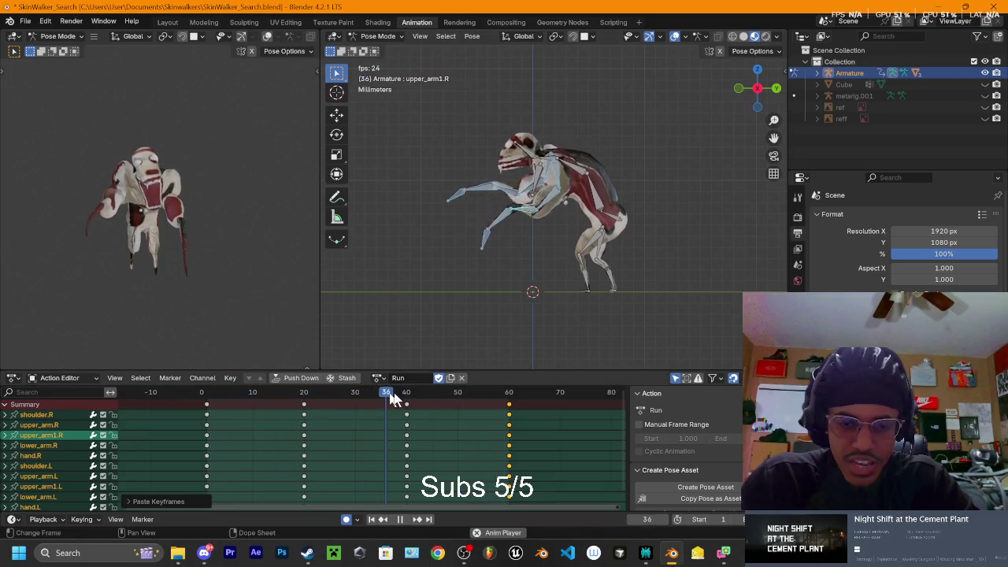
pyautogui.press('space')
pyautogui.click(219, 392)
pyautogui.moveTo(219, 398)
pyautogui.mouseDown()
pyautogui.moveTo(495, 423)
pyautogui.moveTo(211, 405)
pyautogui.mouseUp()
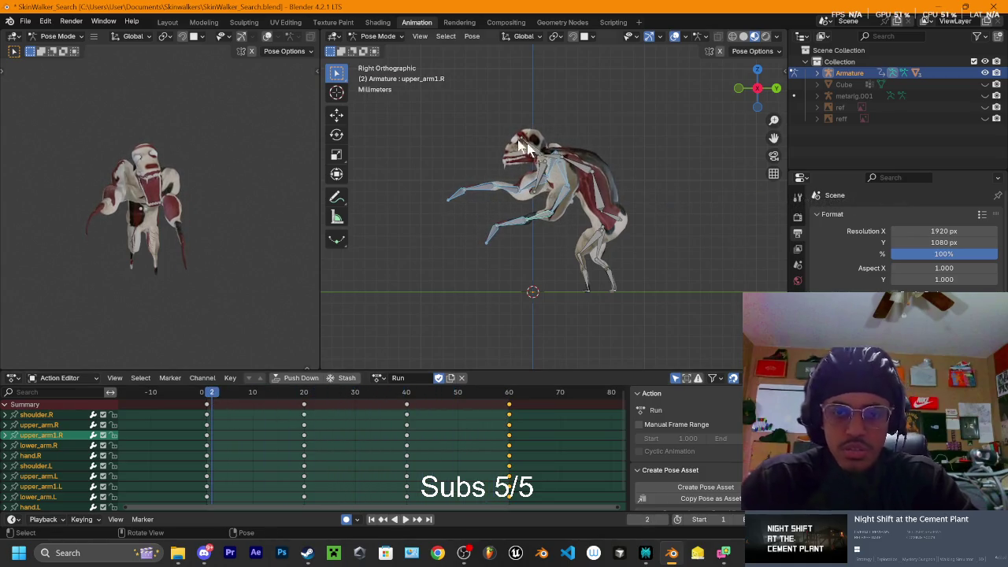
# Select the Head and jaw bones and rotate them together from the top view
pyautogui.click(740, 89)
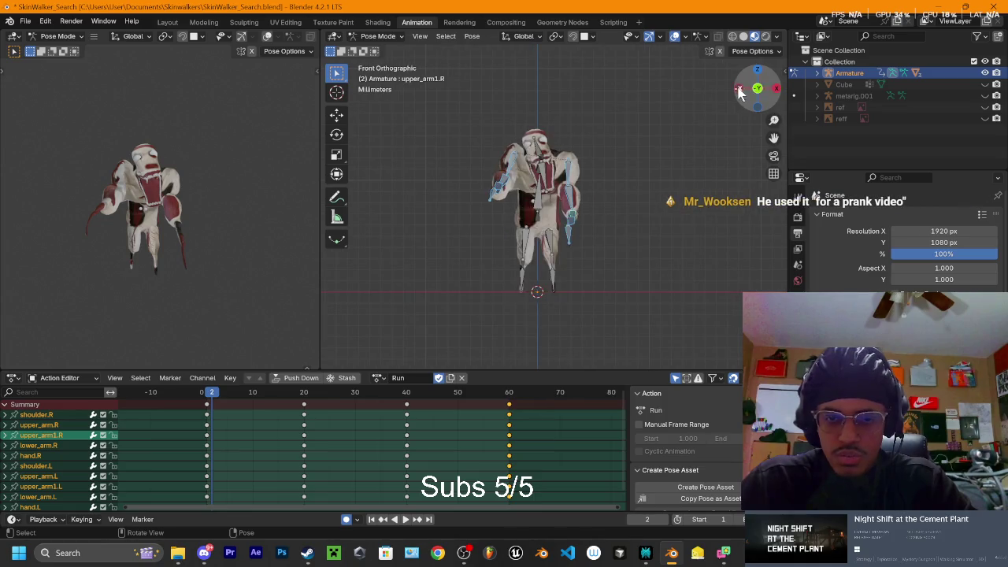
pyautogui.click(539, 154)
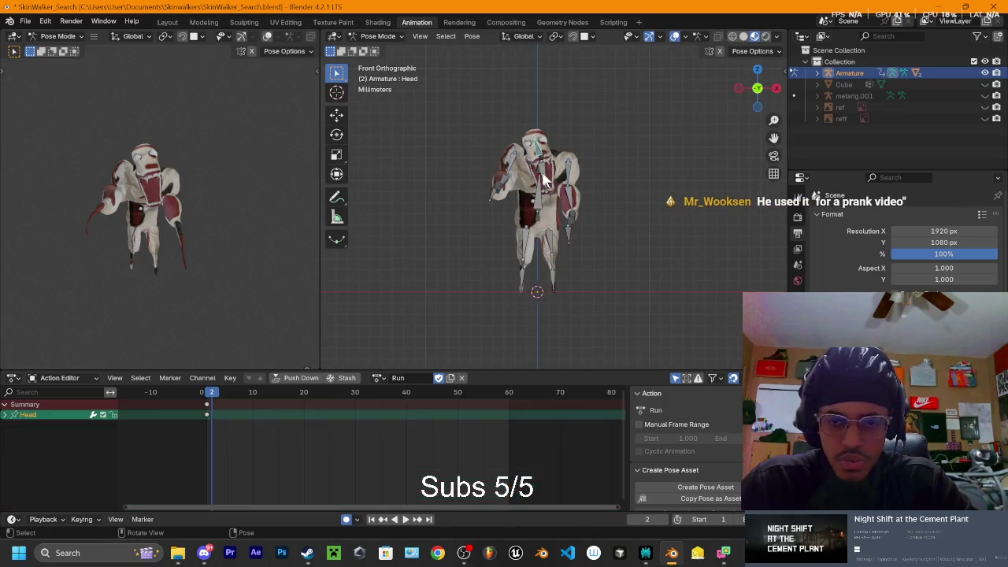
pyautogui.keyDown('shift'); pyautogui.click(542, 177); pyautogui.keyUp('shift')
pyautogui.click(206, 392)
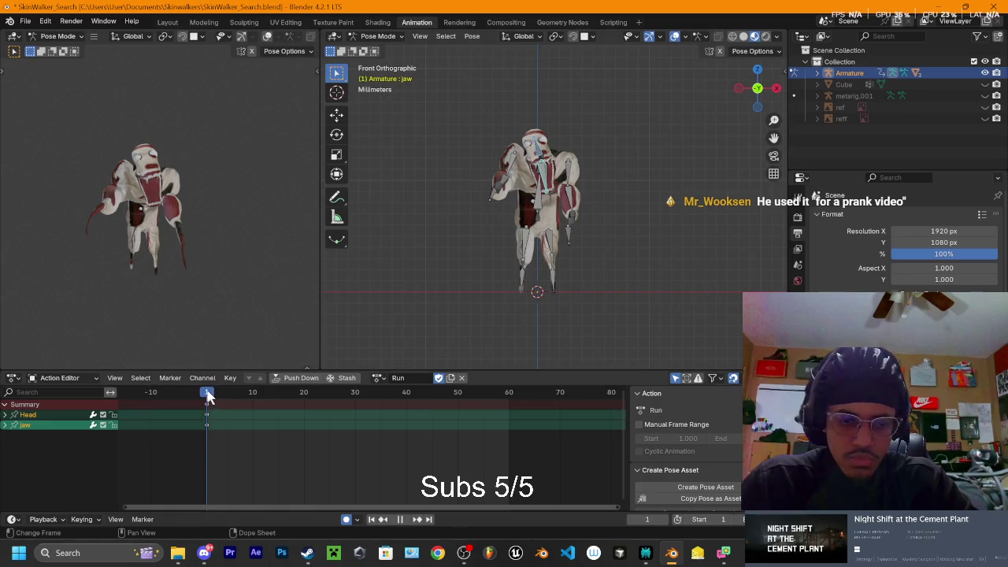
pyautogui.keyDown('ctrl'); pyautogui.moveTo(599, 244); pyautogui.dragTo(642, 176, button='middle'); pyautogui.keyUp('ctrl')
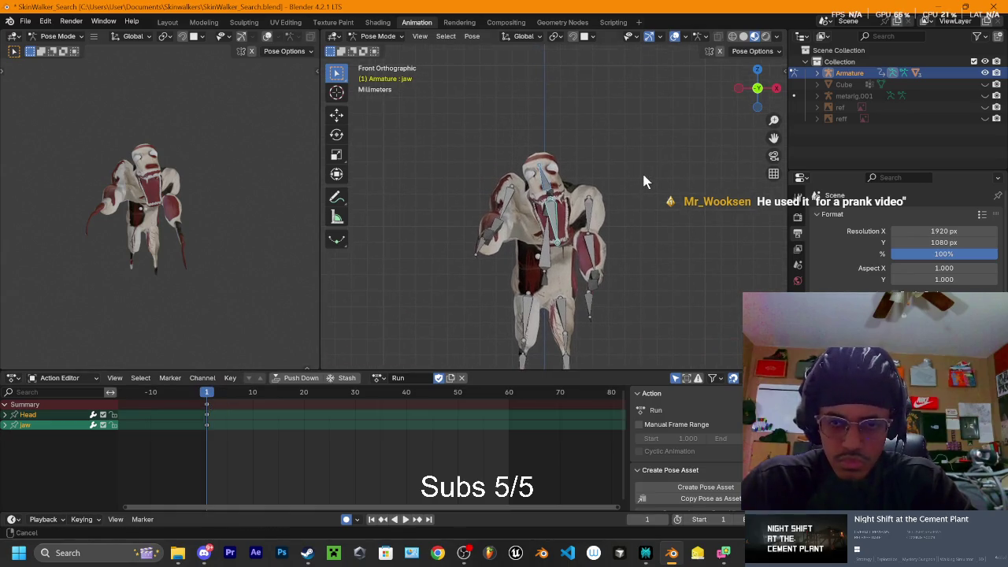
pyautogui.press('KP_7')
pyautogui.press('r')
pyautogui.click(694, 141)
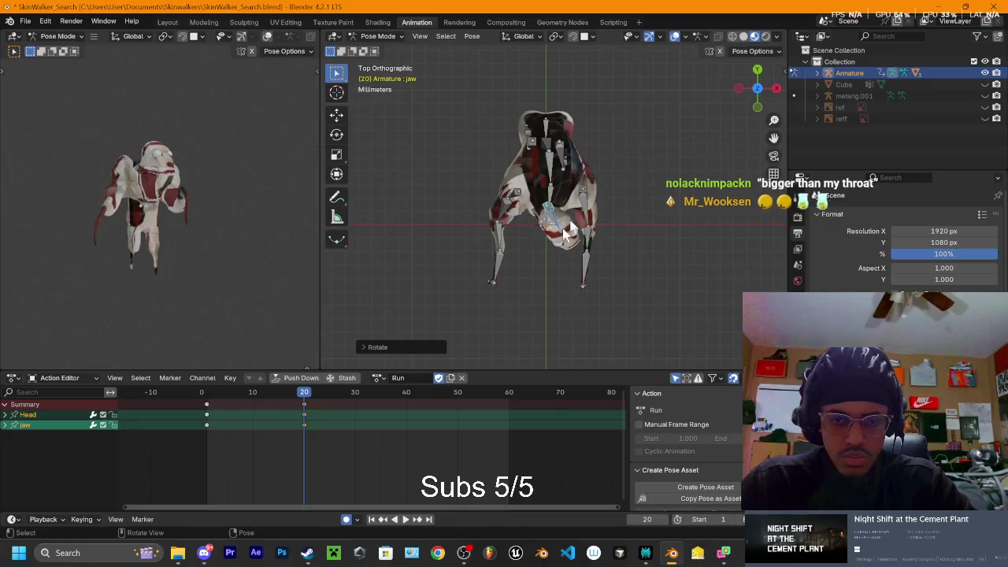
# Select only the jaw bone and rotate it open from the front and side views
pyautogui.click(545, 208)
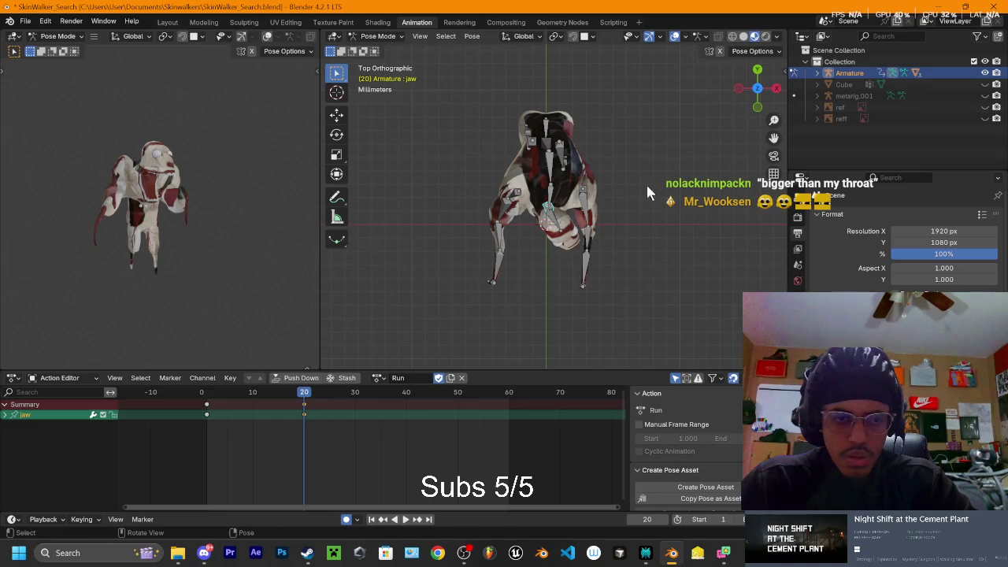
pyautogui.press('r')
pyautogui.click(677, 136)
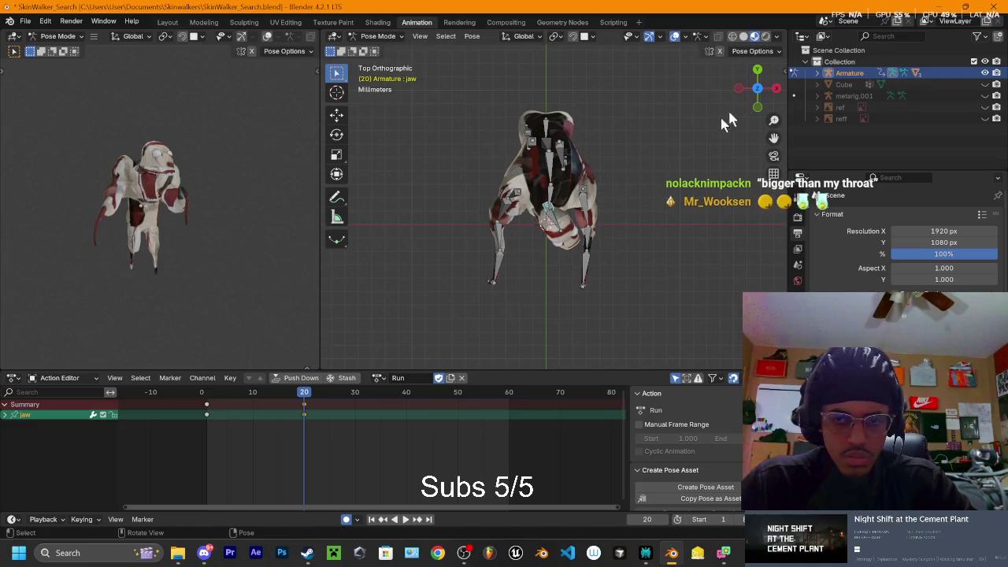
pyautogui.click(756, 73)
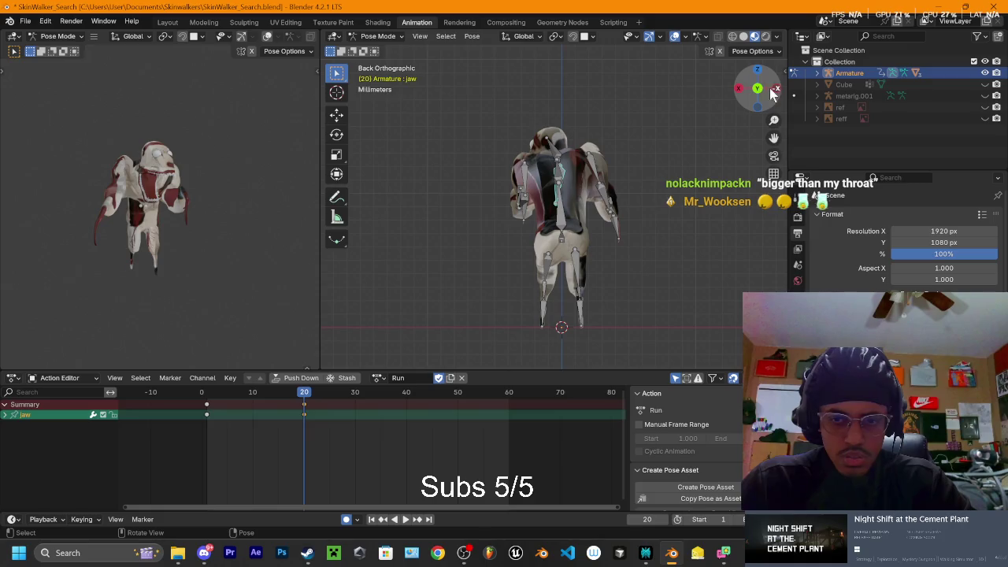
pyautogui.click(757, 89)
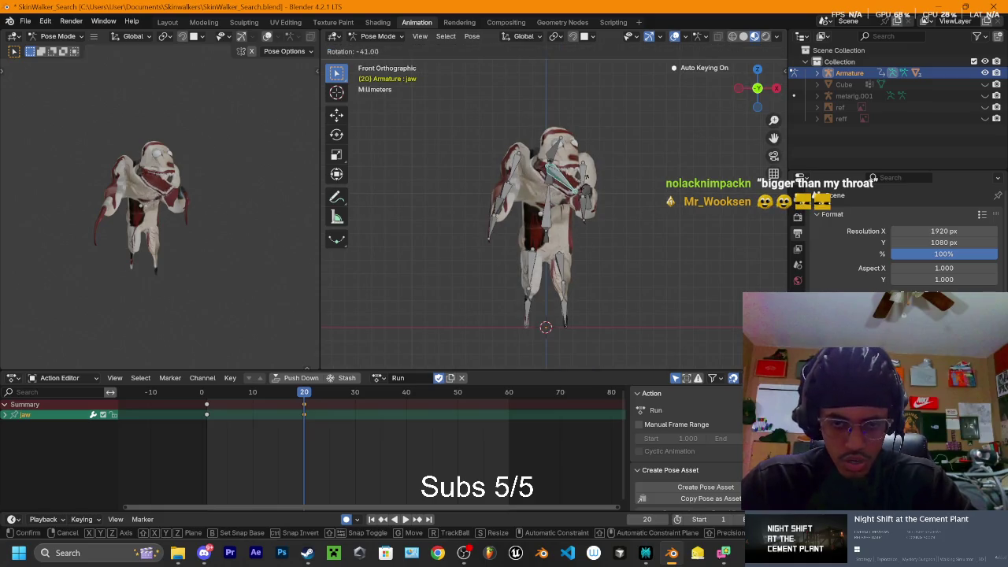
pyautogui.click(777, 89)
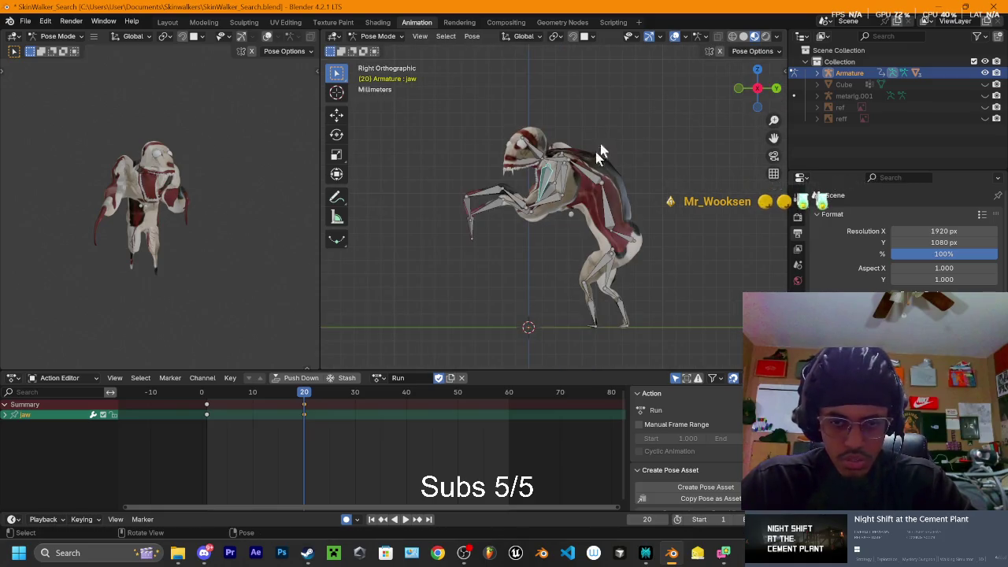
pyautogui.press('r')
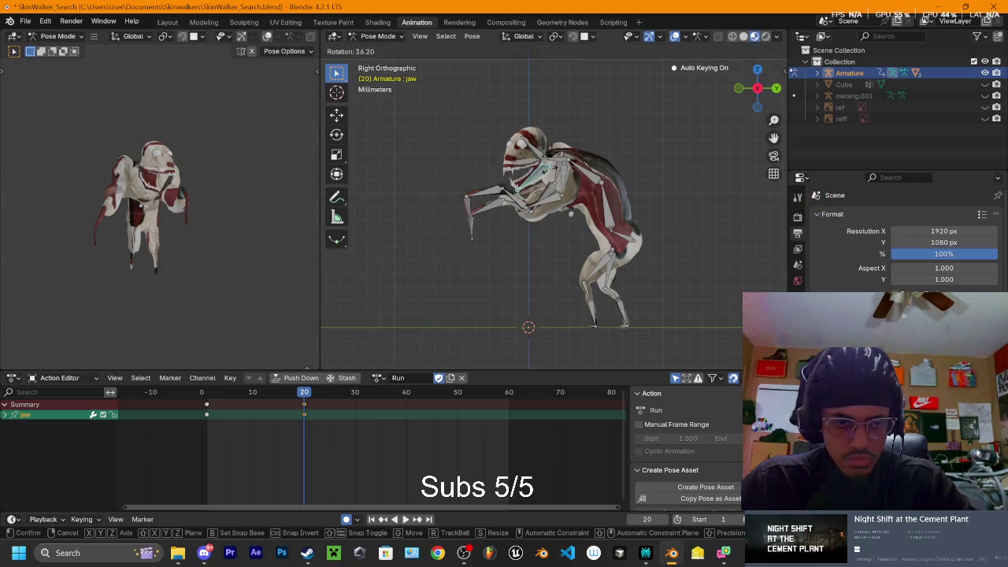
pyautogui.click(551, 177)
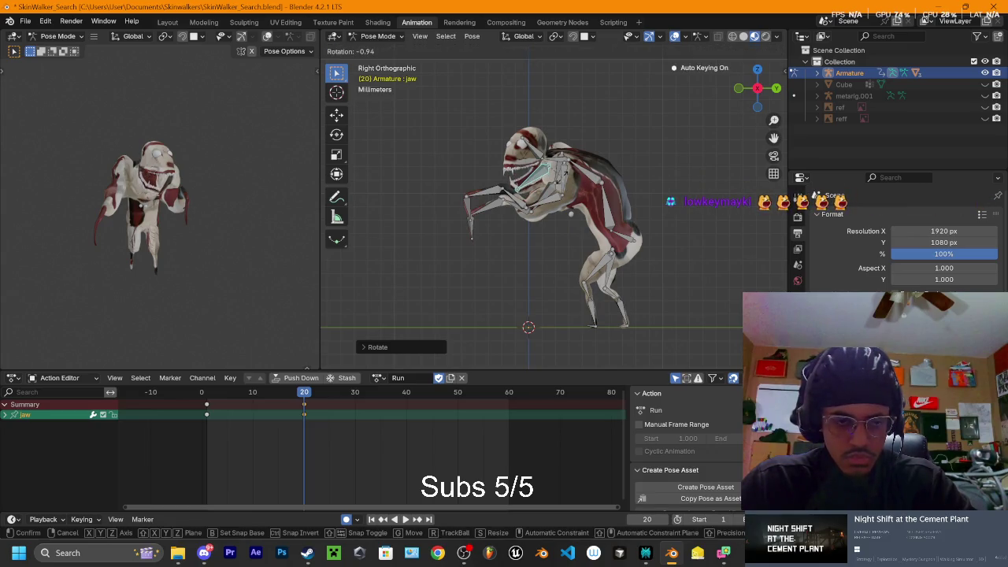
pyautogui.click(738, 89)
pyautogui.press('r')
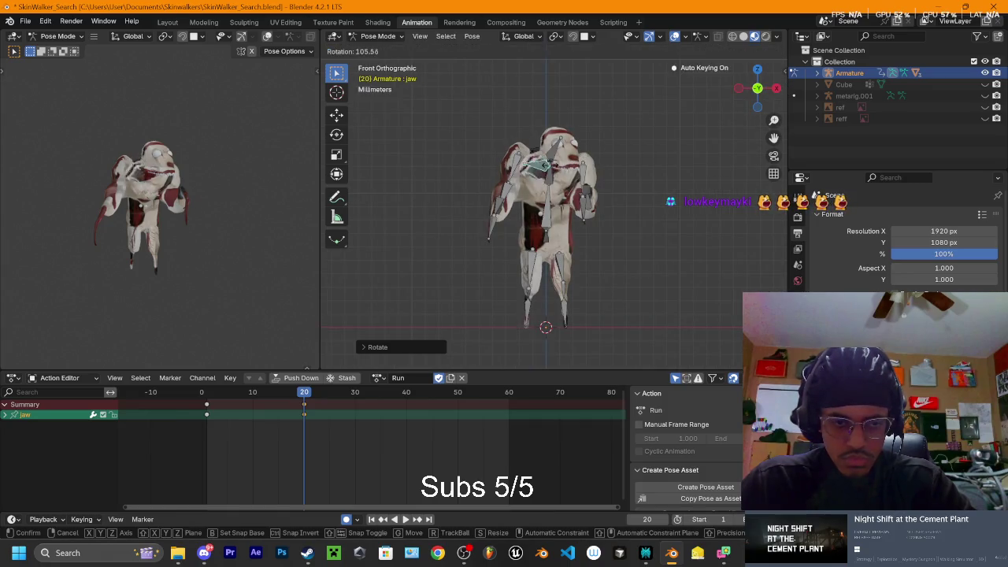
pyautogui.click(691, 103)
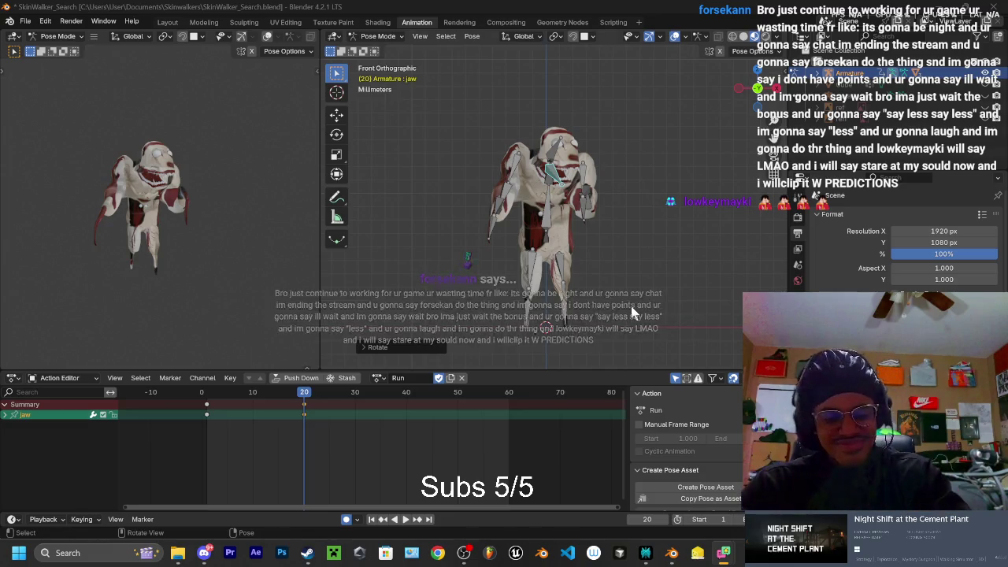
pyautogui.click(738, 88)
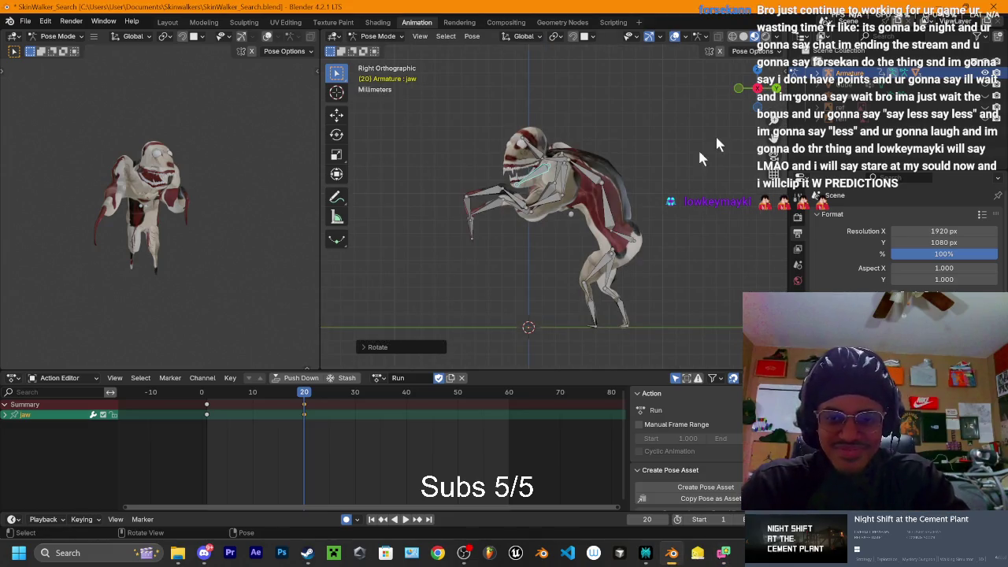
pyautogui.click(756, 90)
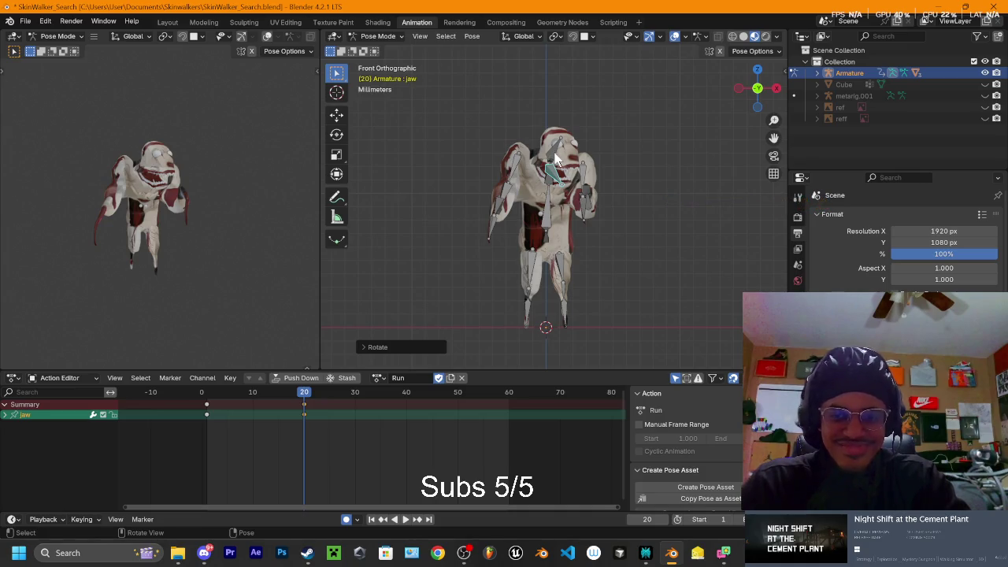
# Select the Head bone, move to frame 40, and rotate it from the top view to key it
pyautogui.keyDown('shift'); pyautogui.click(556, 158); pyautogui.keyUp('shift')
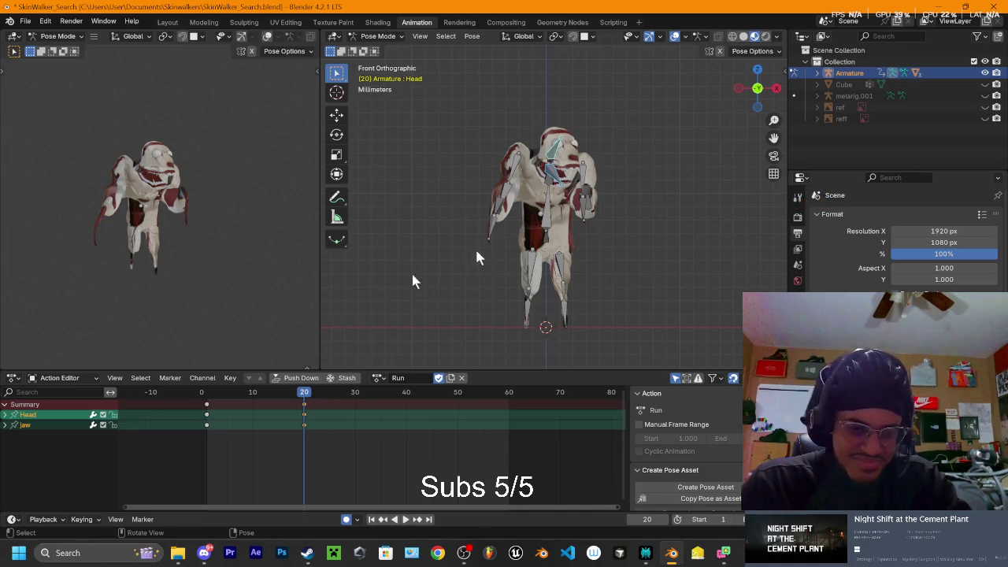
pyautogui.moveTo(306, 401); pyautogui.dragTo(407, 404)
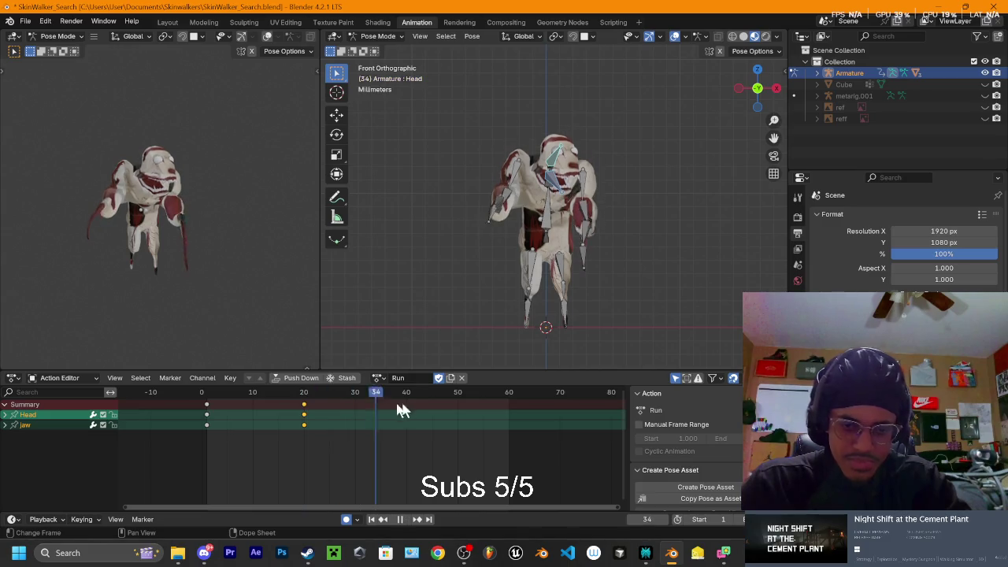
pyautogui.click(757, 69)
pyautogui.press('r')
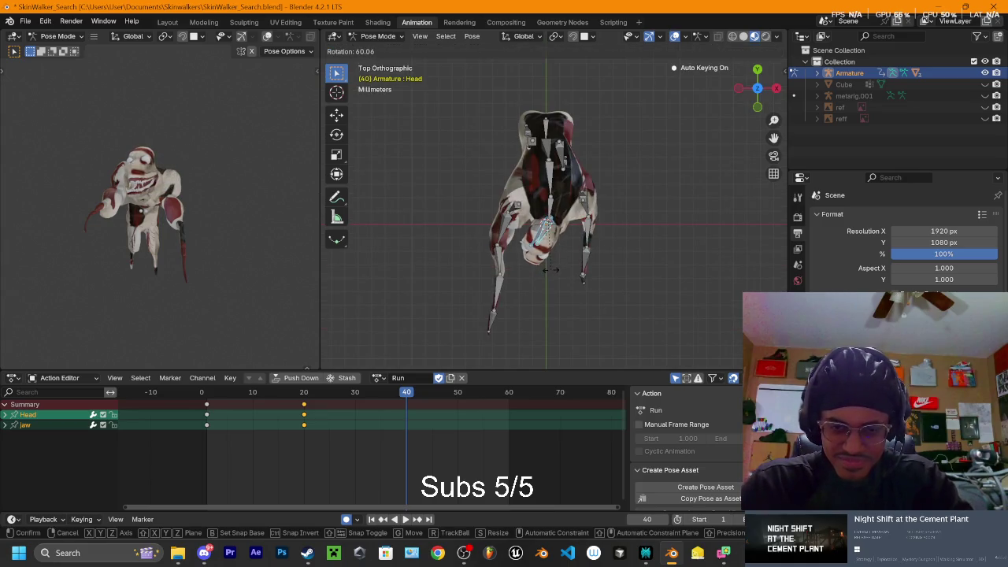
pyautogui.click(556, 268)
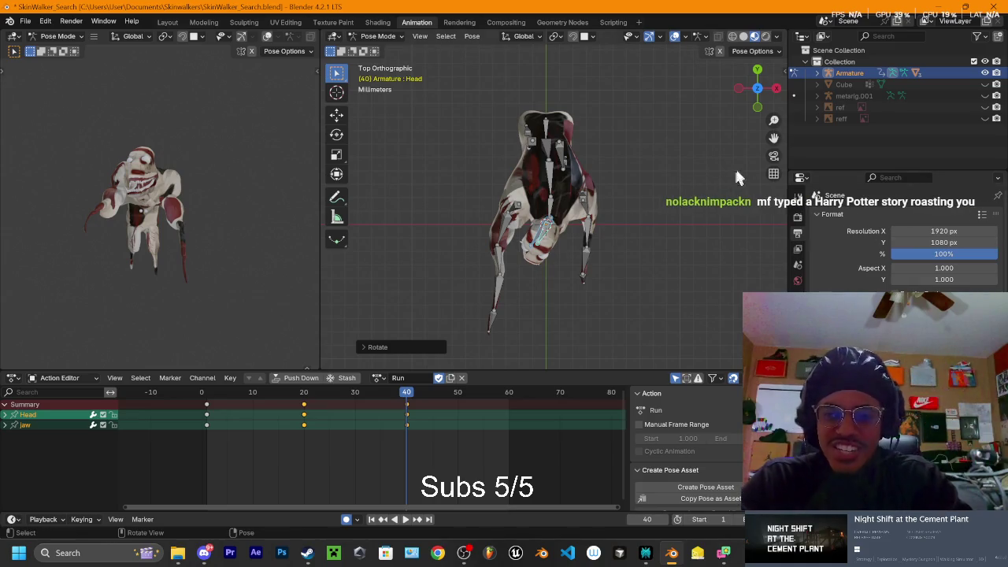
pyautogui.click(757, 107)
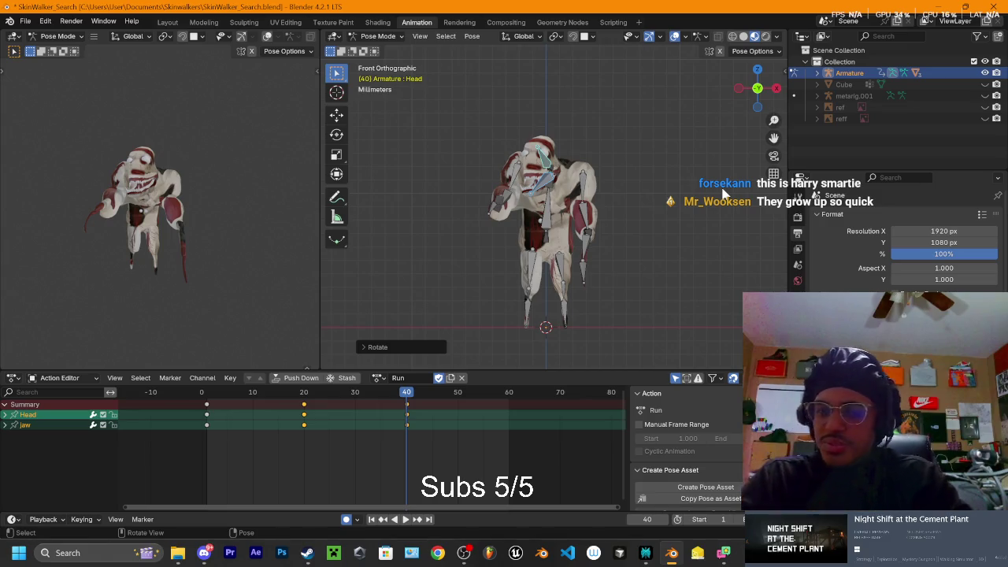
# Select the Spine2 bone
pyautogui.click(547, 187)
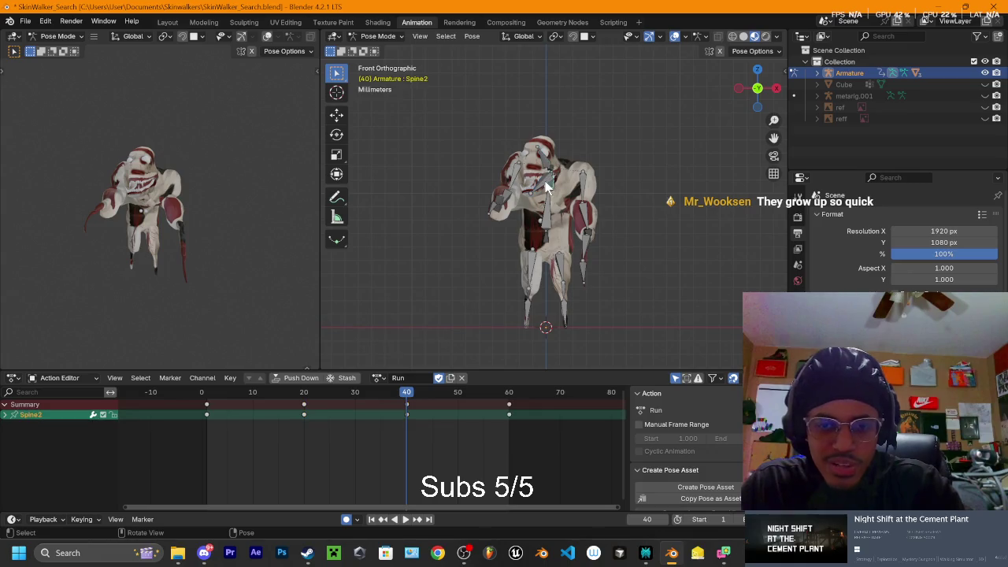
# Rotate the jaw bone into a new pose from the front and side views
pyautogui.click(549, 184)
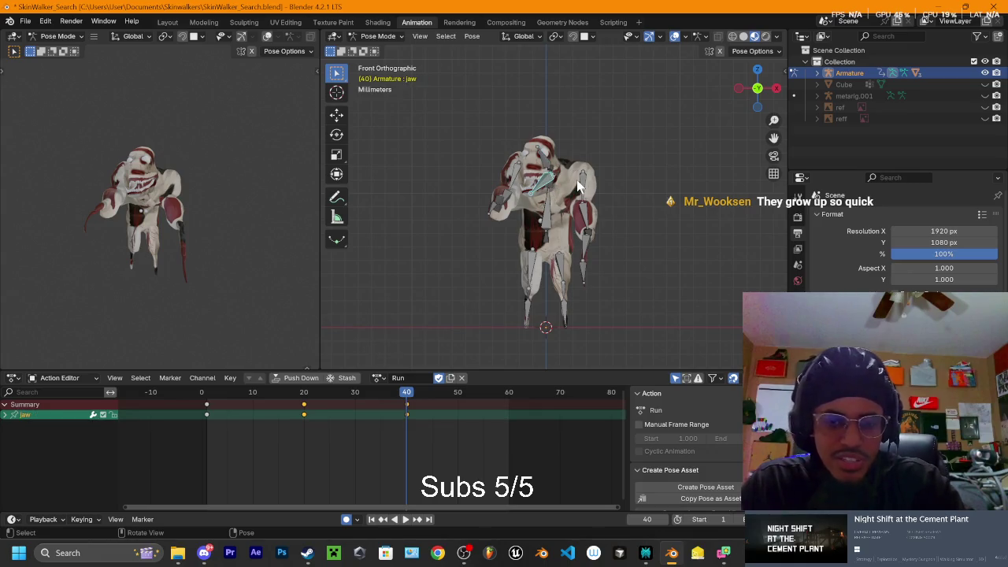
pyautogui.press('r')
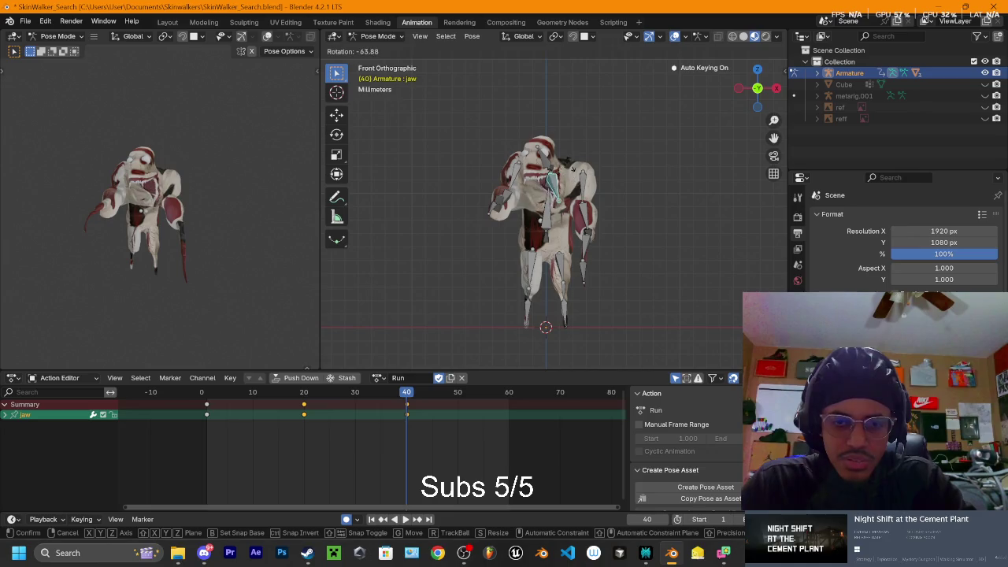
pyautogui.click(569, 180)
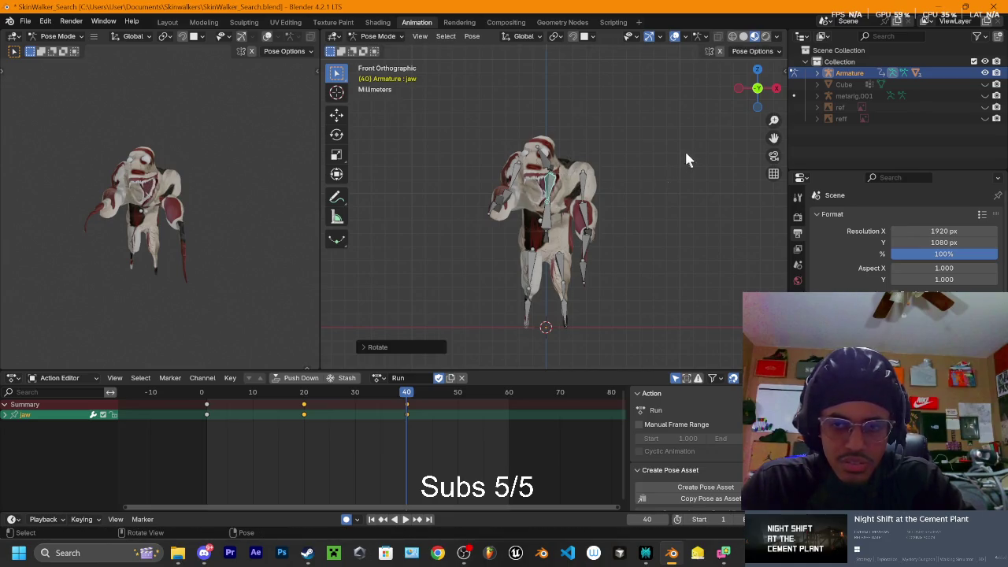
pyautogui.click(775, 89)
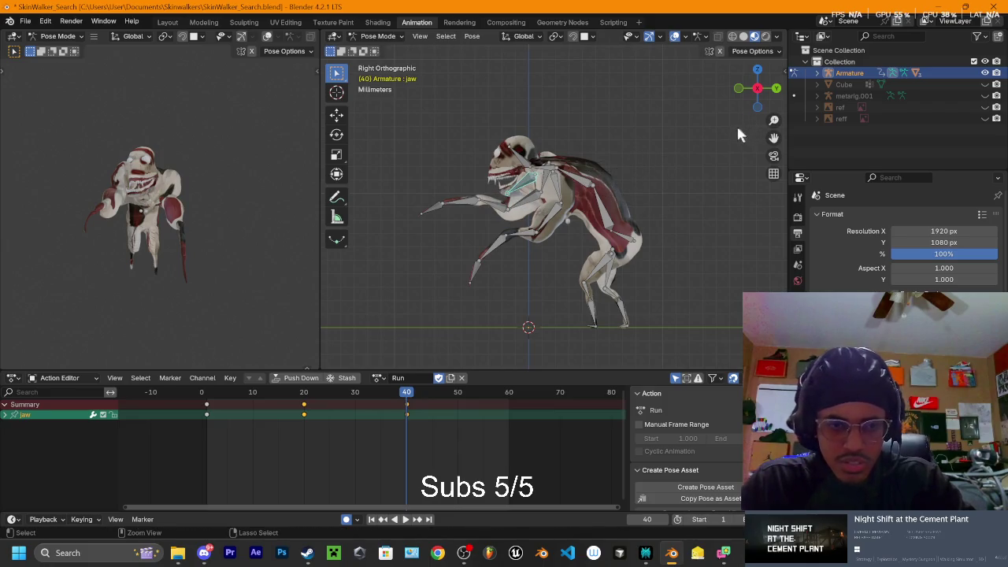
pyautogui.press('r')
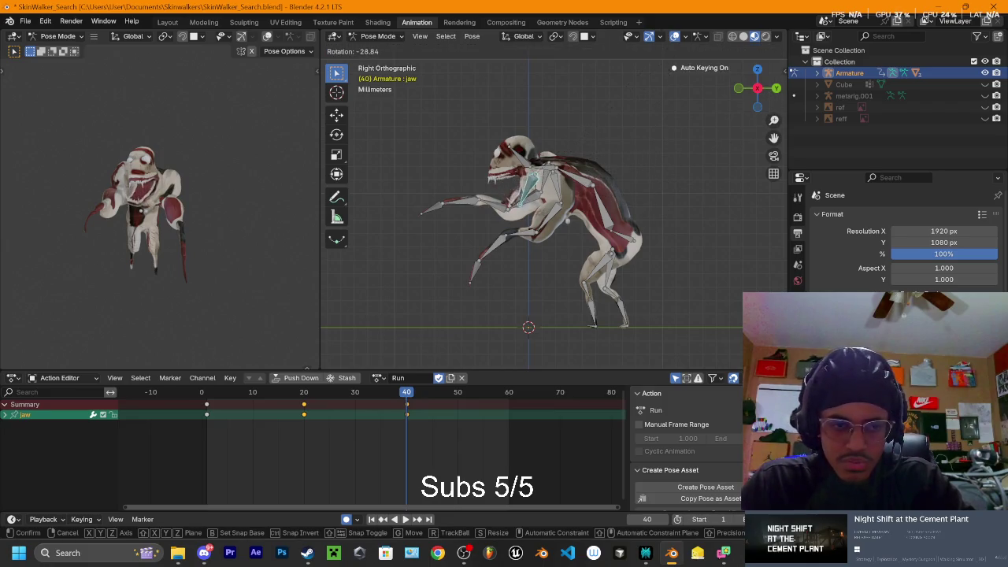
pyautogui.click(644, 223)
pyautogui.click(738, 88)
pyautogui.press('r')
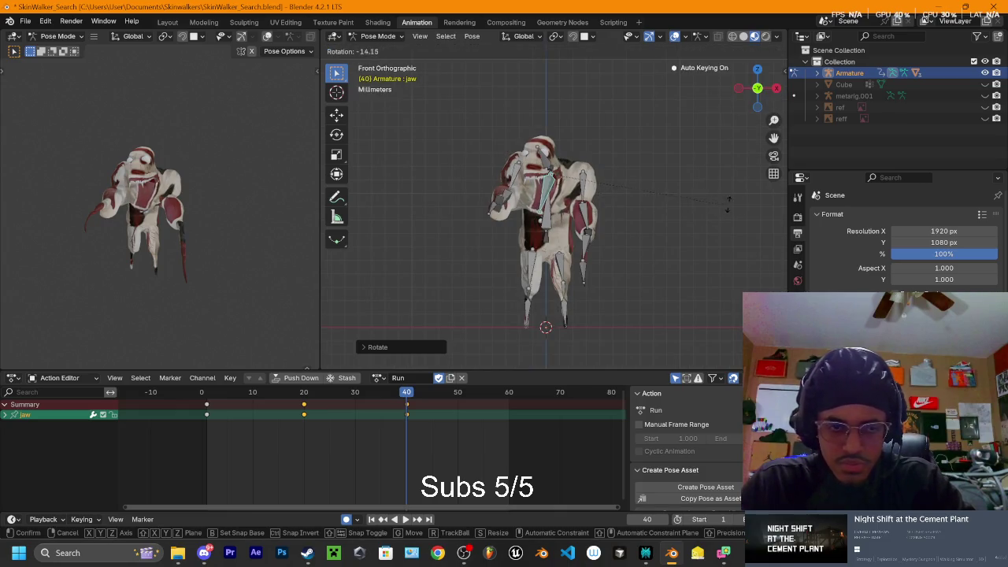
pyautogui.click(371, 211)
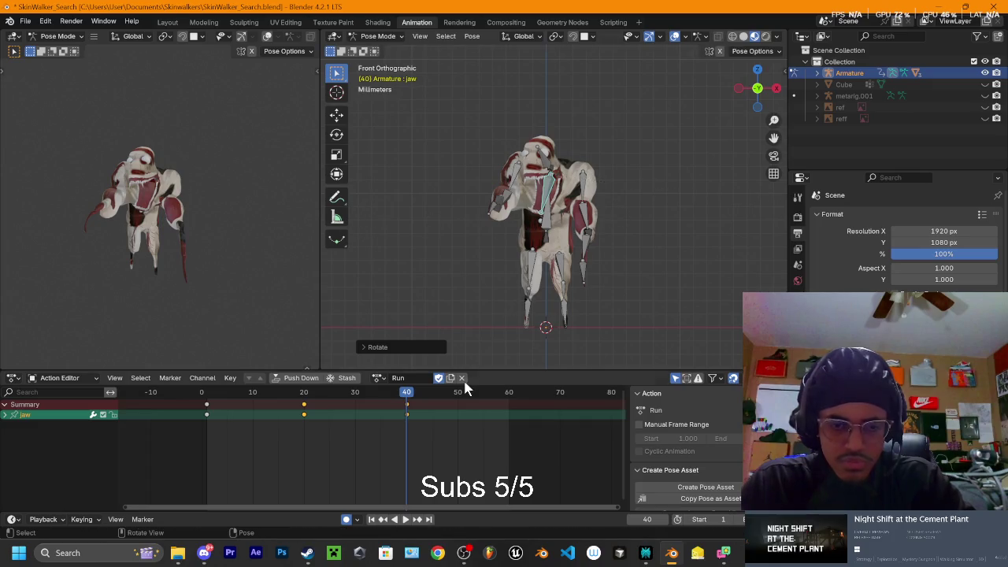
# Select the Head bone and rotate it from the side view
pyautogui.click(548, 167)
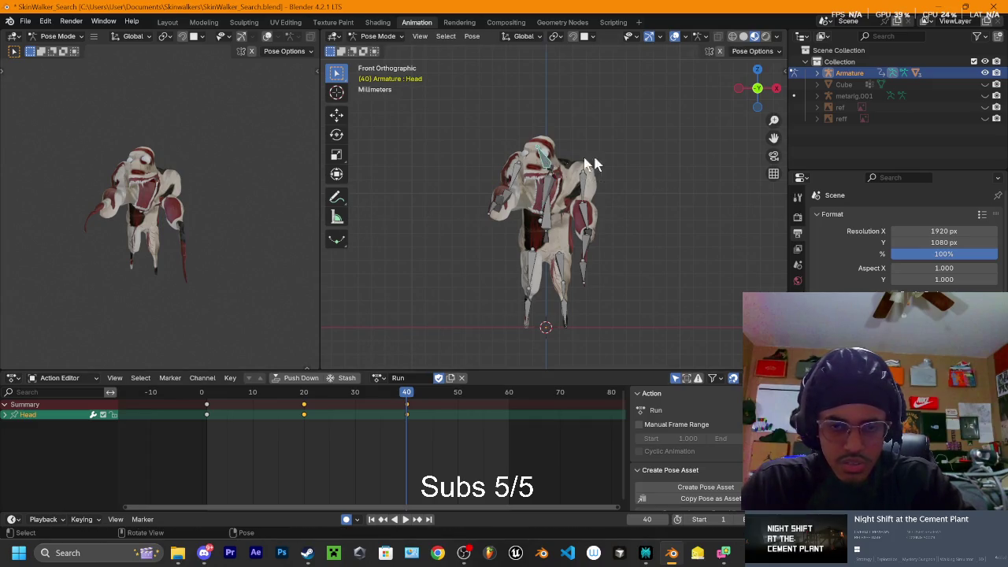
pyautogui.moveTo(745, 100); pyautogui.dragTo(780, 92)
pyautogui.click(777, 89)
pyautogui.press('r')
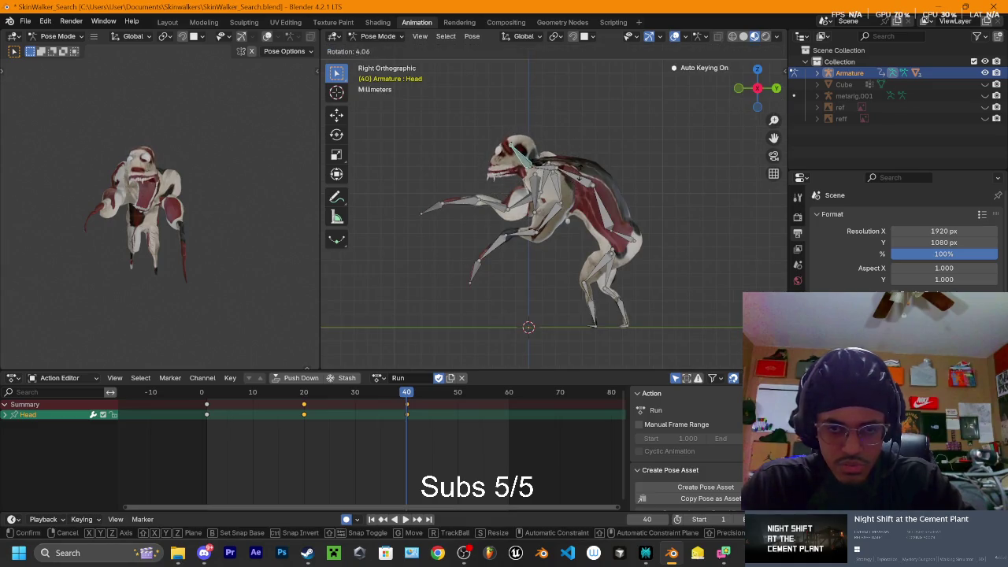
pyautogui.press('Return')
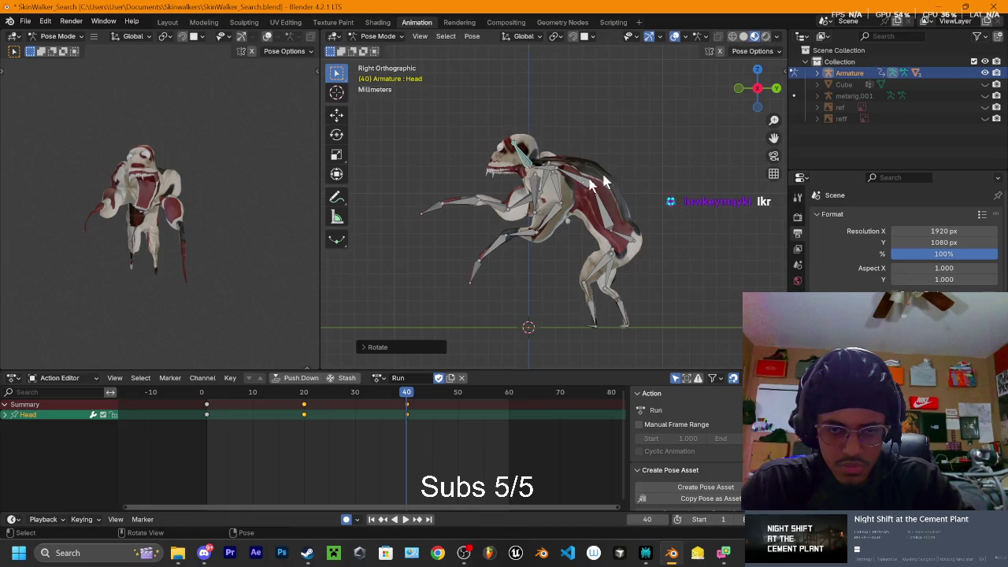
# Play the animation to preview it, scrub back to an earlier frame, and reselect the jaw
pyautogui.press('space')
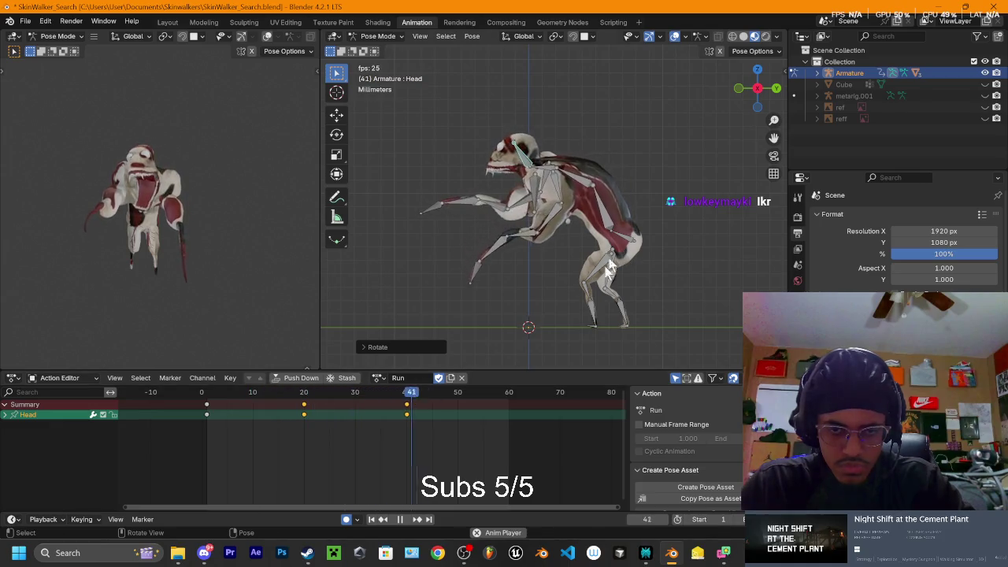
pyautogui.moveTo(362, 394); pyautogui.dragTo(309, 405)
pyautogui.moveTo(576, 178)
pyautogui.mouseDown(button='middle')
pyautogui.moveTo(550, 174)
pyautogui.moveTo(598, 158)
pyautogui.mouseUp(button='middle')
pyautogui.click(550, 174)
# Rotate the jaw around the global X and Z axes to key a new pose
pyautogui.press('g')
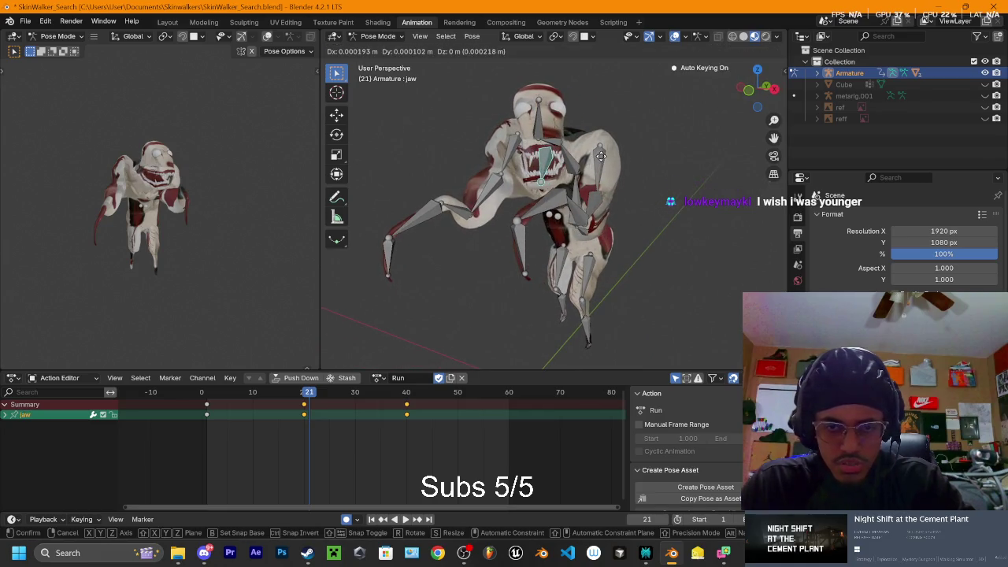
pyautogui.press('r')
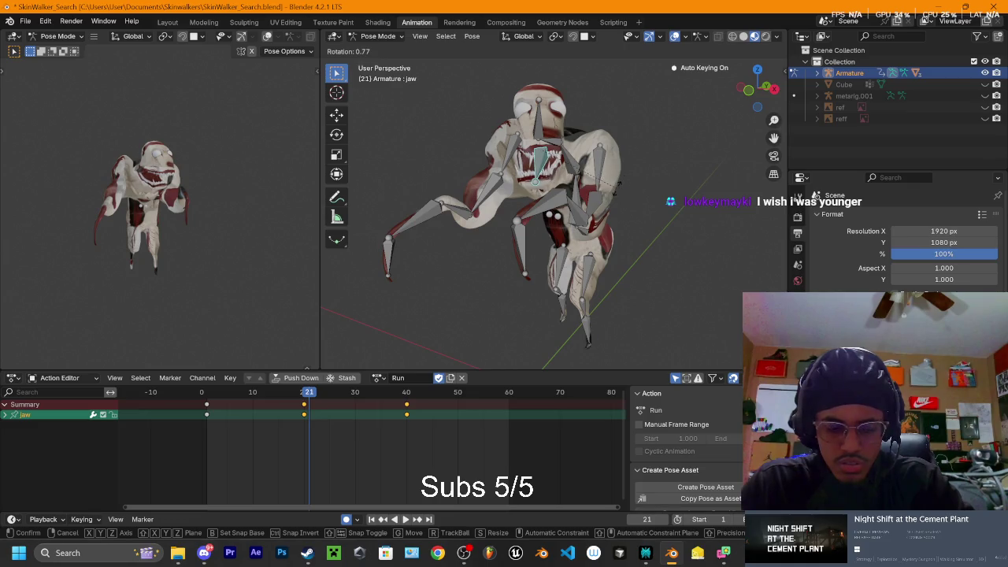
pyautogui.press('x')
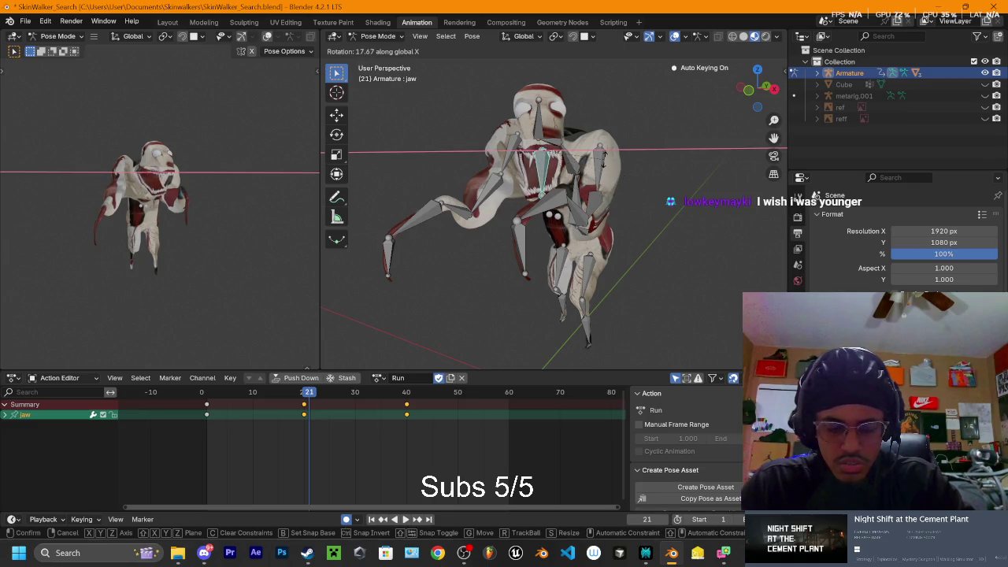
pyautogui.press('z')
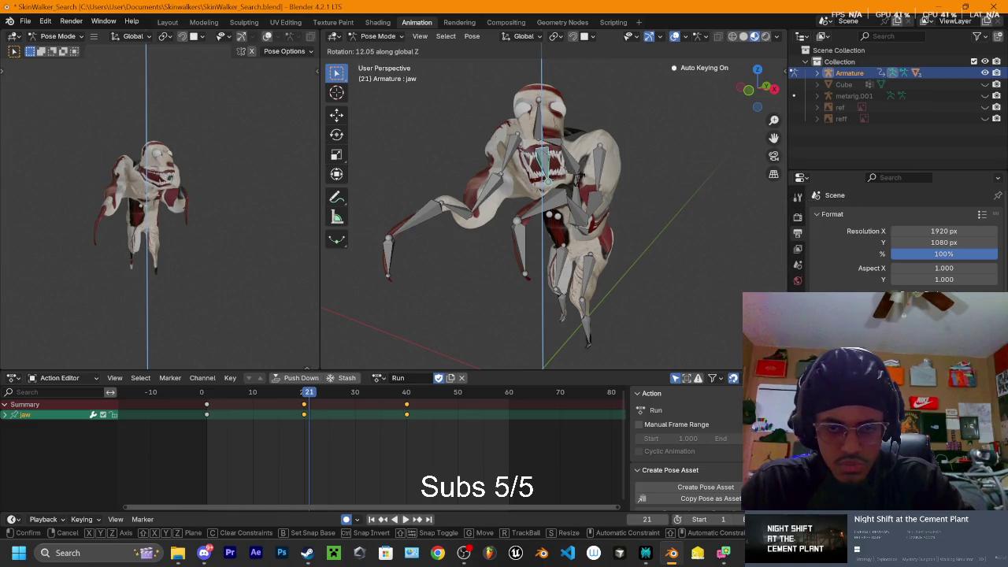
pyautogui.click(581, 186)
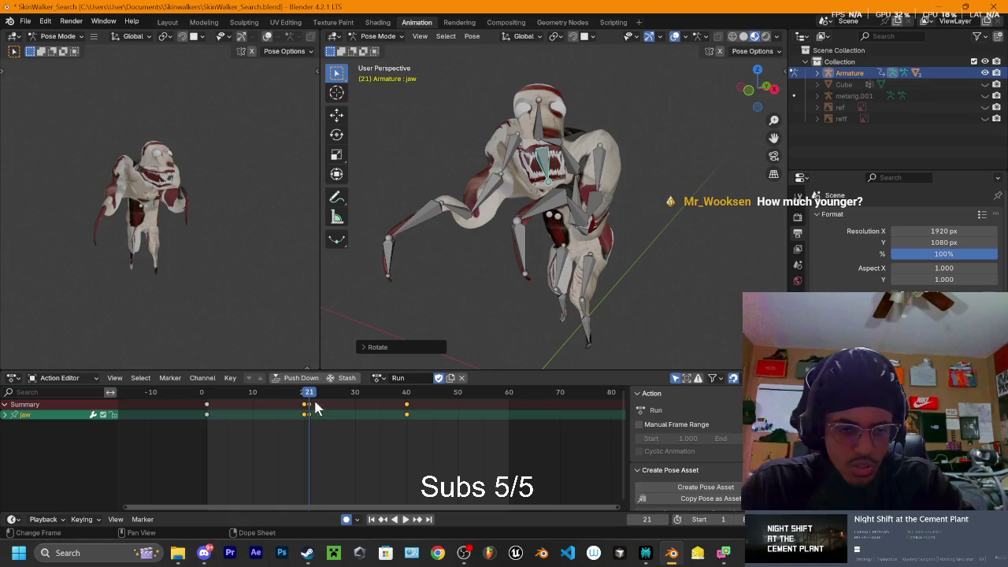
# Slide the new jaw keys in the Action Editor so they sit on frame 20
pyautogui.press('g')
pyautogui.click(299, 423)
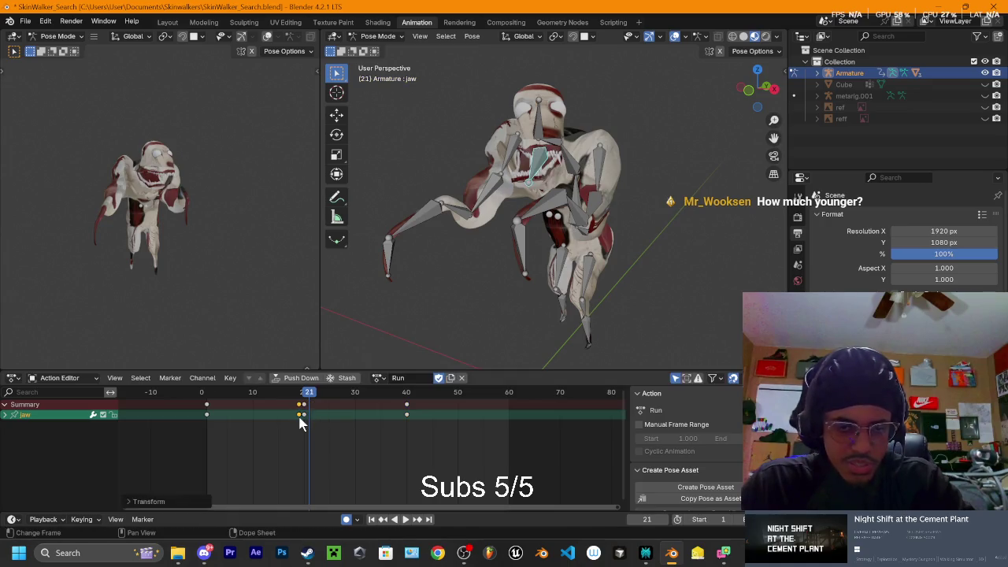
pyautogui.press('g')
pyautogui.click(307, 417)
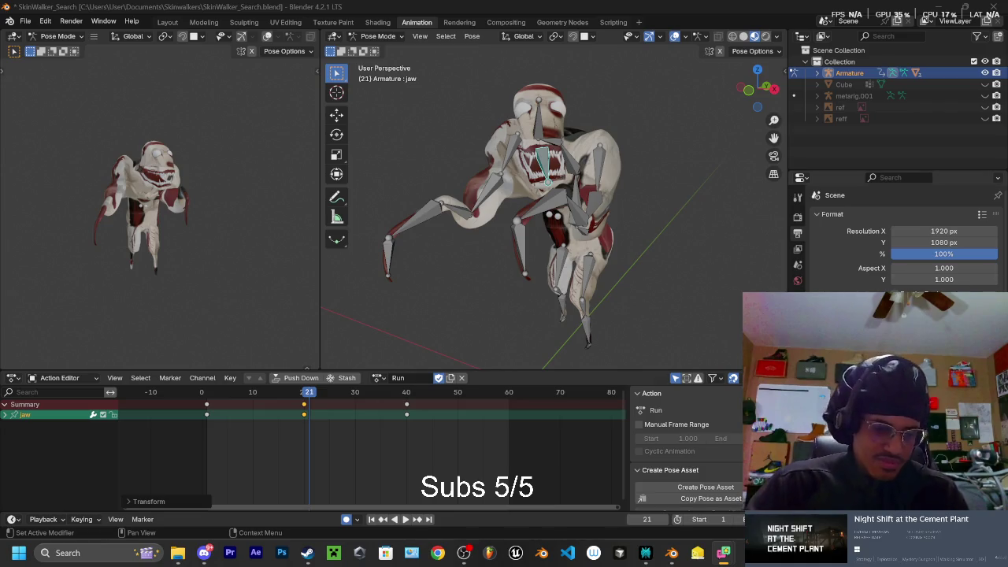
# Maximize File Explorer and browse the contents of the Downloads folder
pyautogui.click(178, 552)
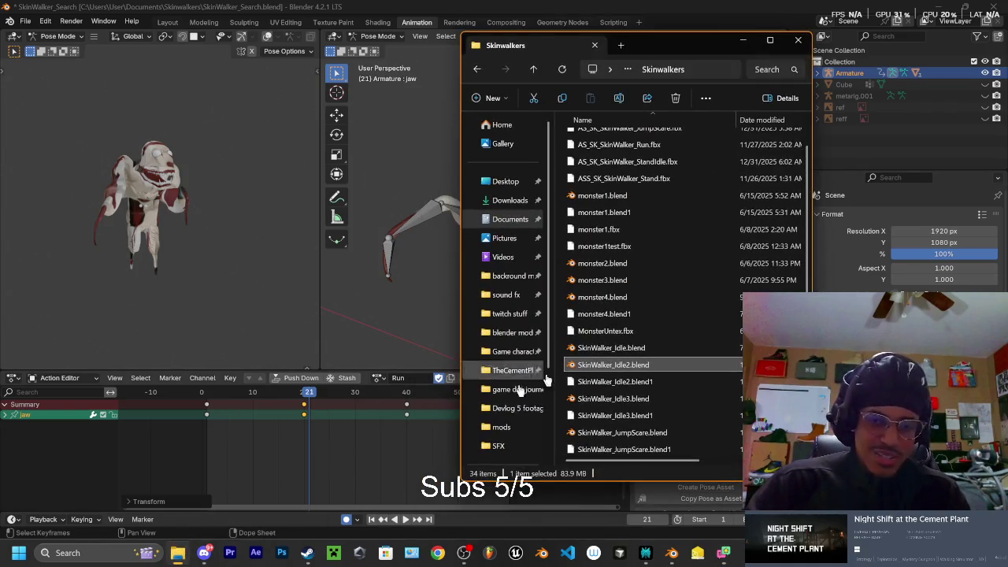
pyautogui.click(771, 41)
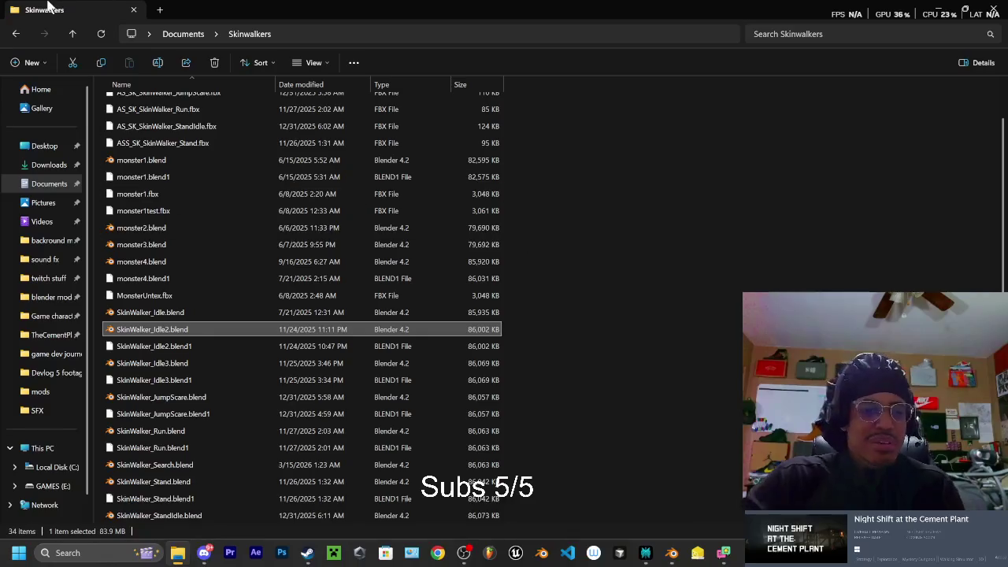
pyautogui.click(48, 165)
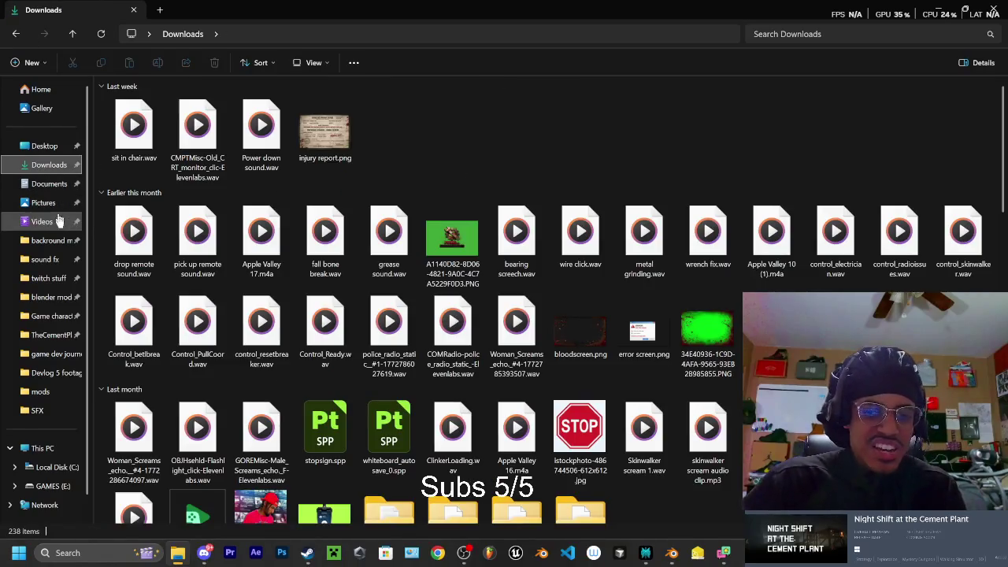
pyautogui.scroll(-10, 319, 220)
pyautogui.scroll(-10, 472, 303)
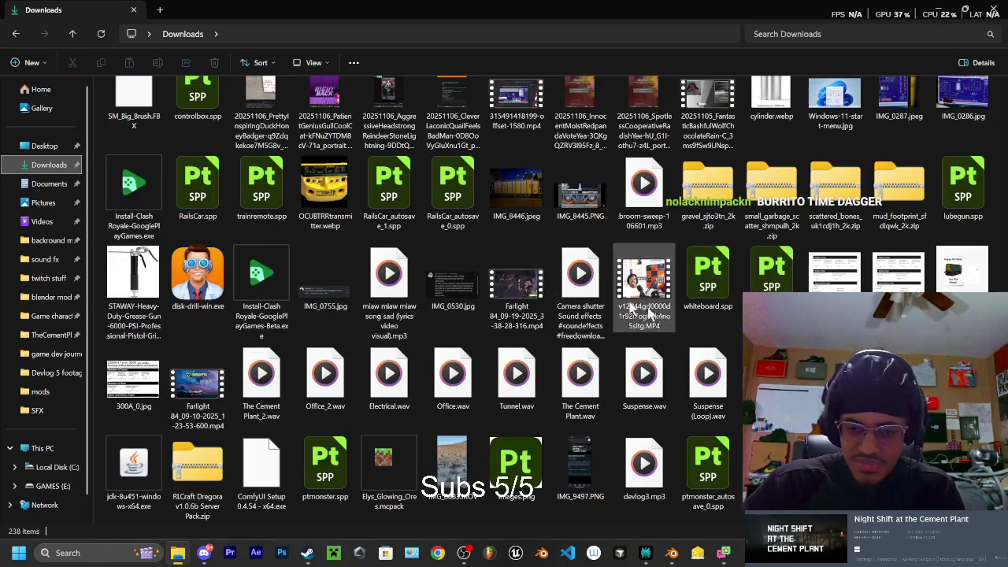
pyautogui.scroll(3, 582, 295)
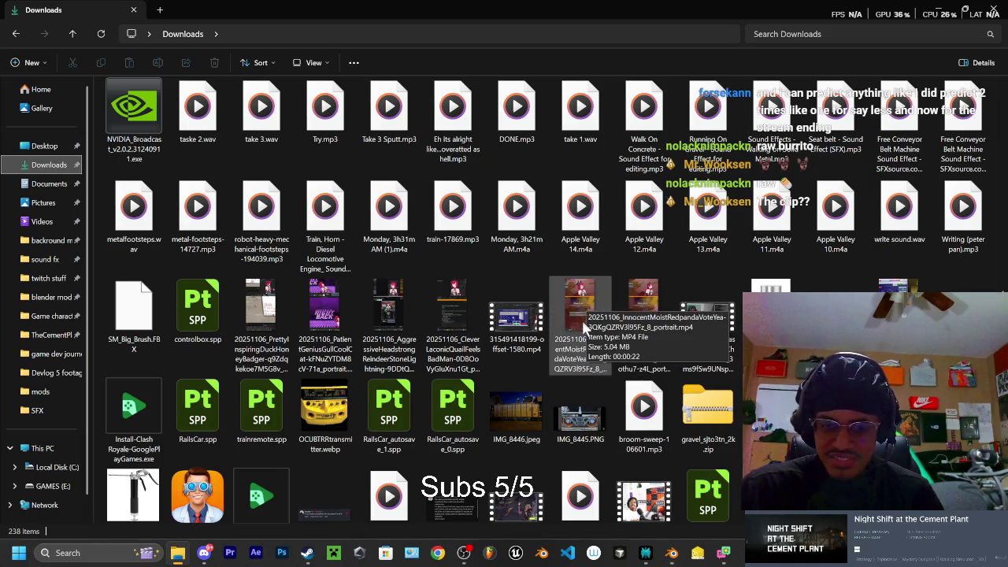
# Open the Game Over MP4 clip, pause it, and maximize the Media Player window
pyautogui.doubleClick(582, 320)
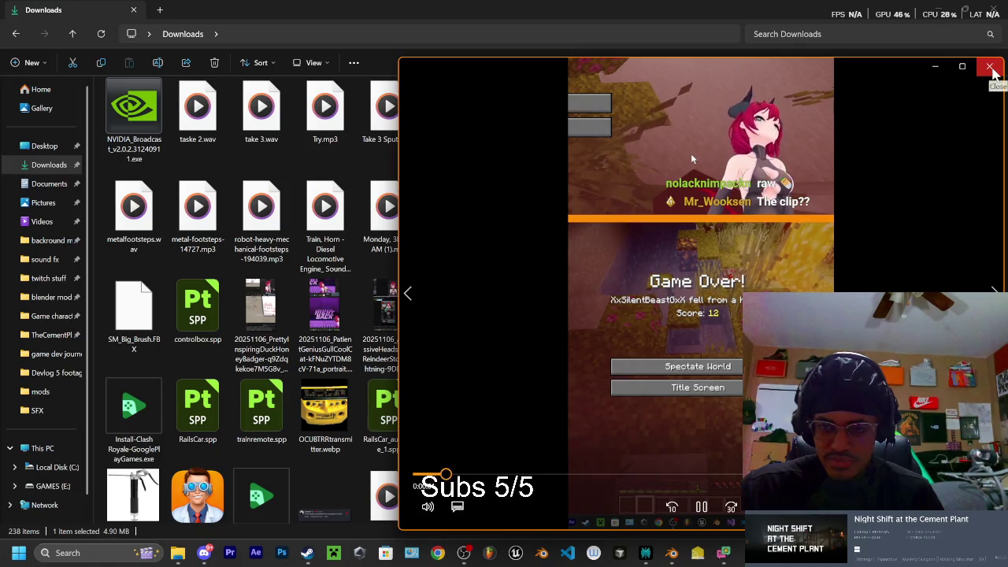
pyautogui.click(702, 508)
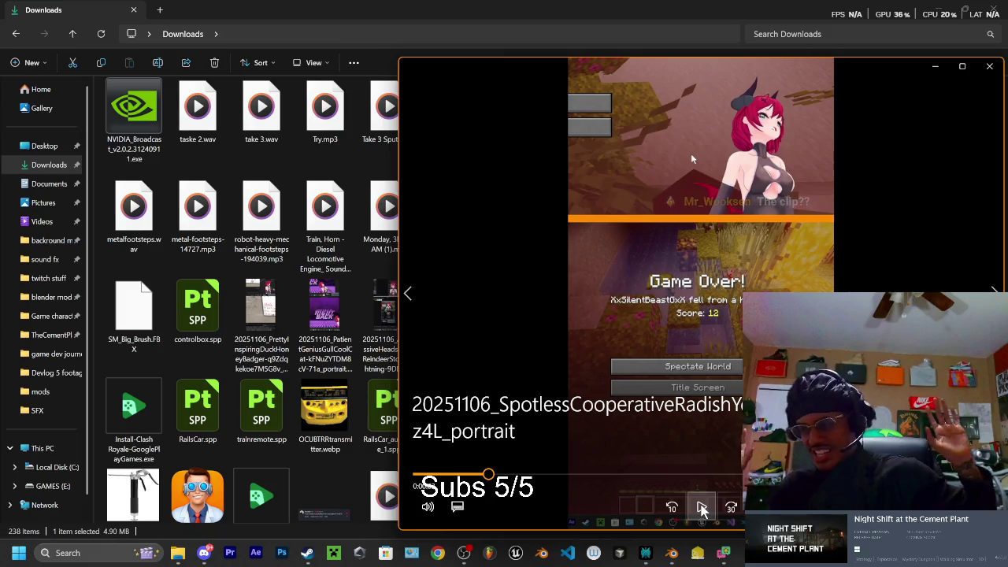
pyautogui.moveTo(935, 72); pyautogui.dragTo(790, 85)
pyautogui.click(818, 78)
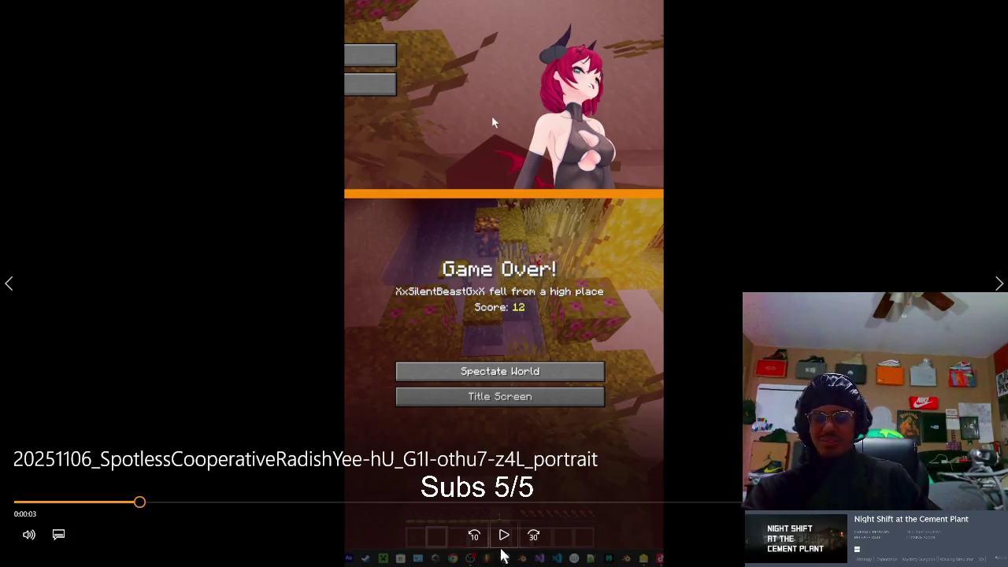
# Resume the Game Over clip and restart it from the beginning
pyautogui.click(504, 536)
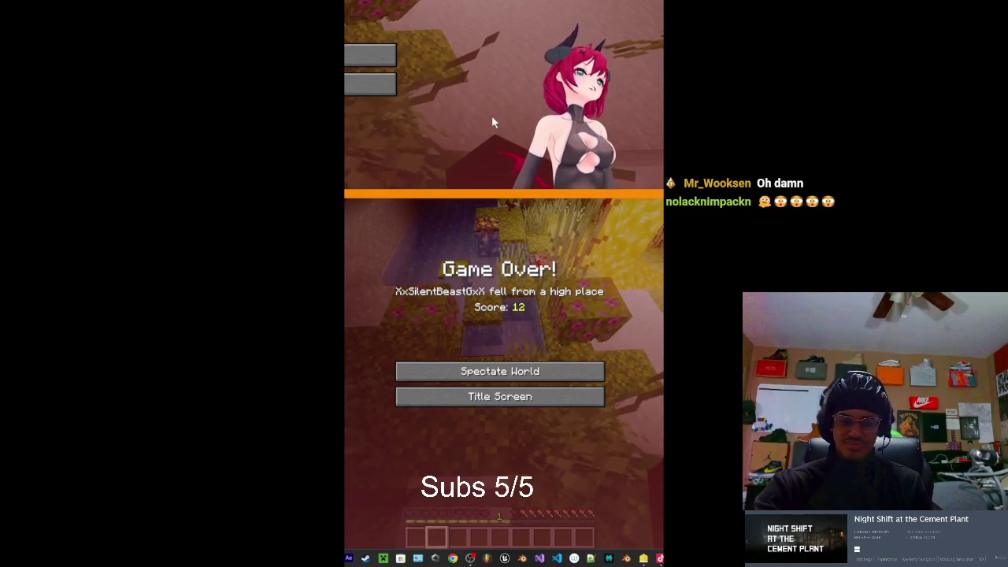
pyautogui.click(23, 502)
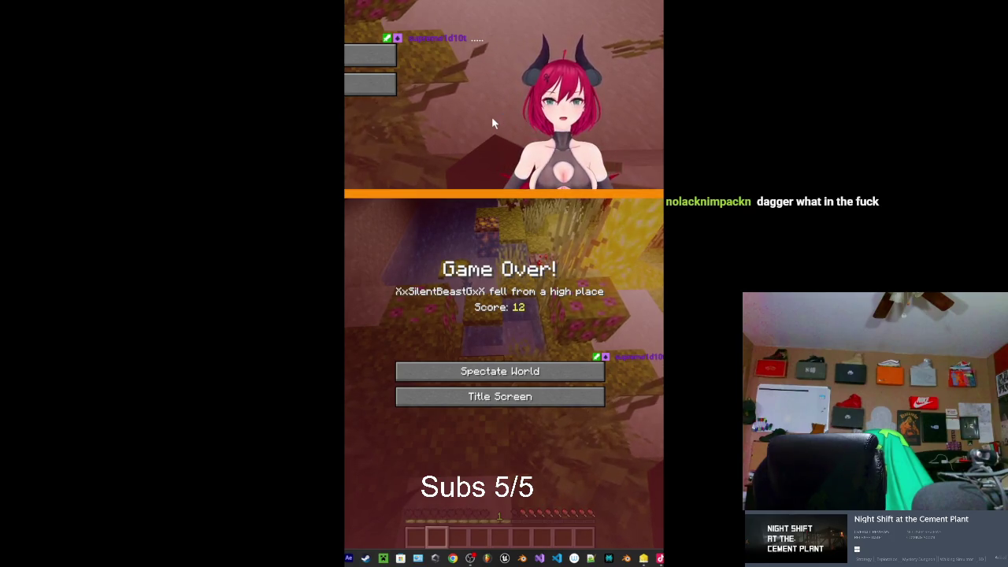
# Pause the clip at 0:00:25 and exit full-screen playback
pyautogui.press('space')
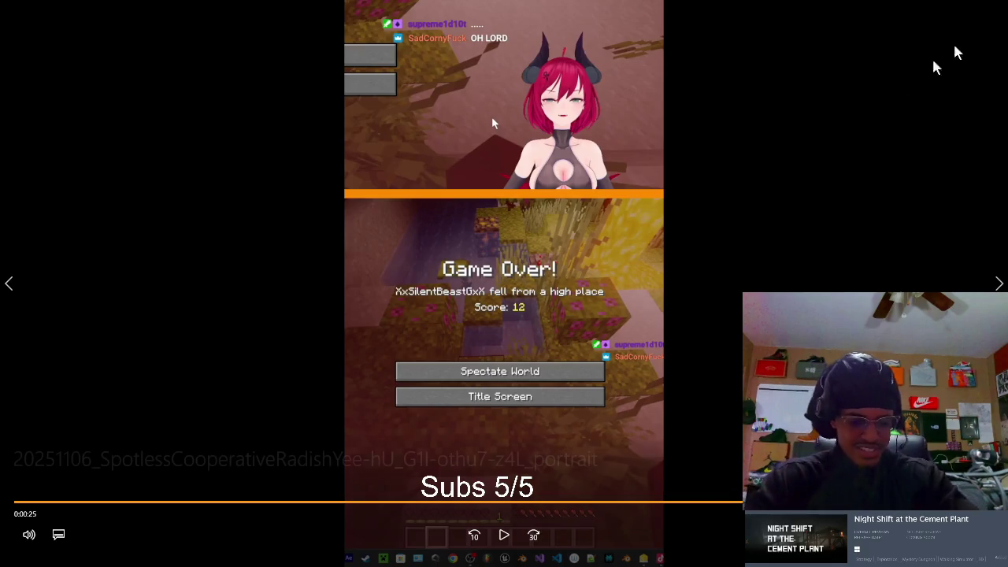
pyautogui.press('Escape')
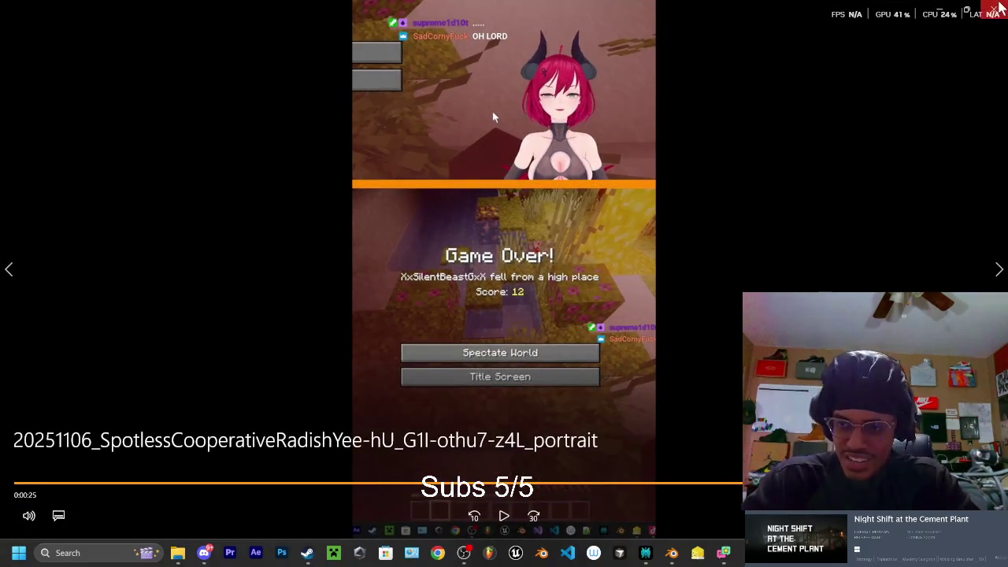
# Close Media Player and switch back to Blender
pyautogui.click(993, 9)
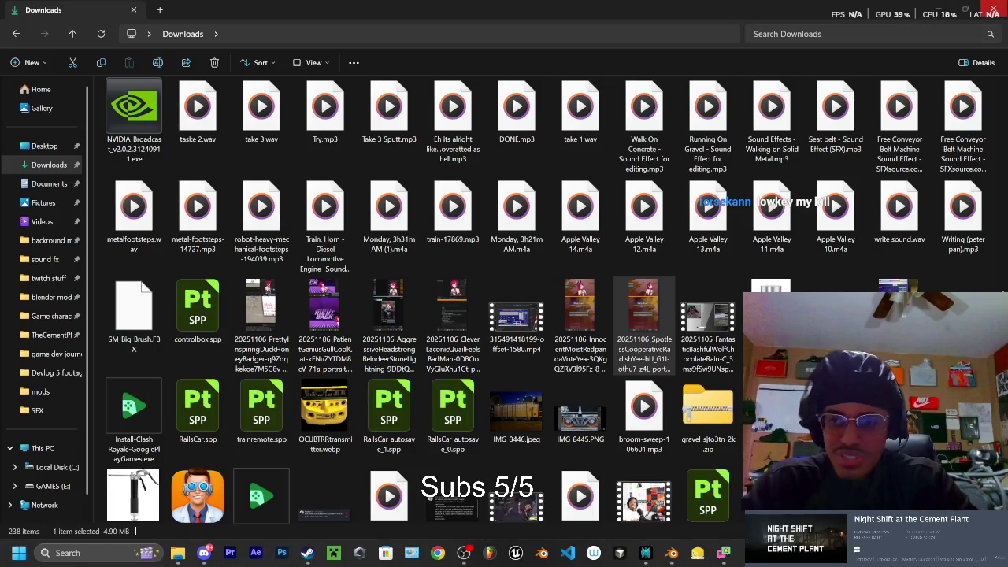
pyautogui.hotkey('alt', 'Tab')
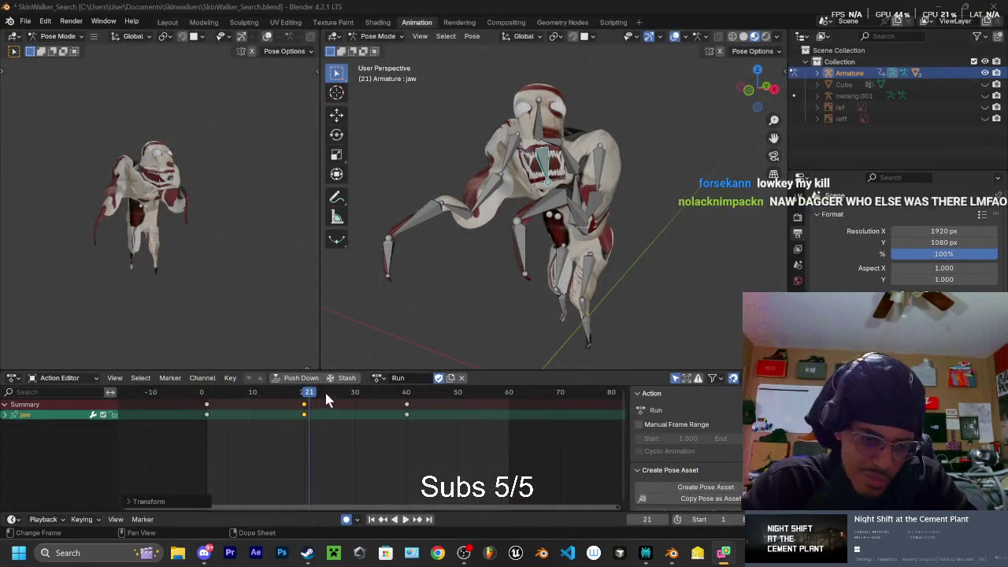
# Play and scrub the Run action in Right Orthographic view, then add the Head bone to the jaw selection
pyautogui.press('space')
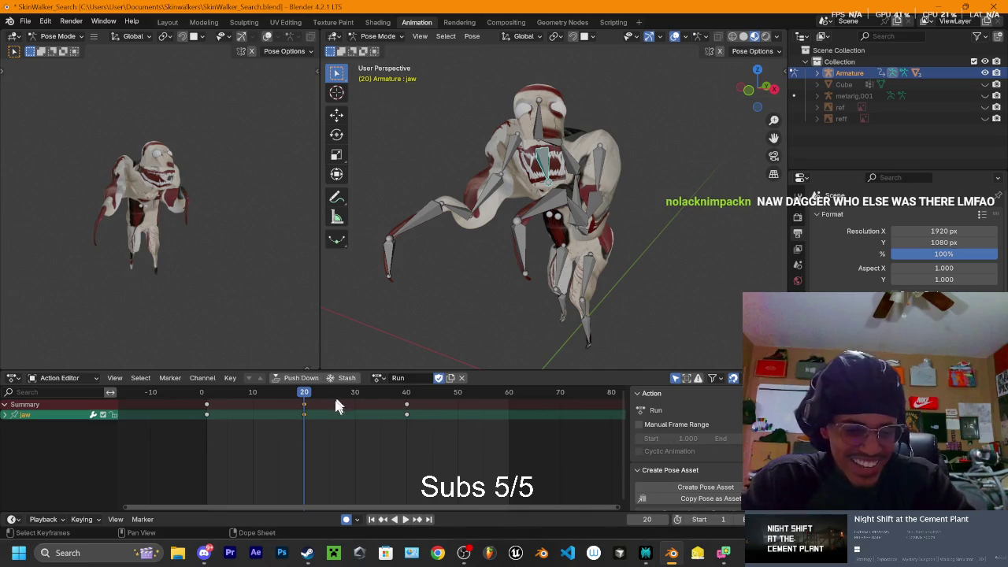
pyautogui.click(306, 404)
pyautogui.press('space')
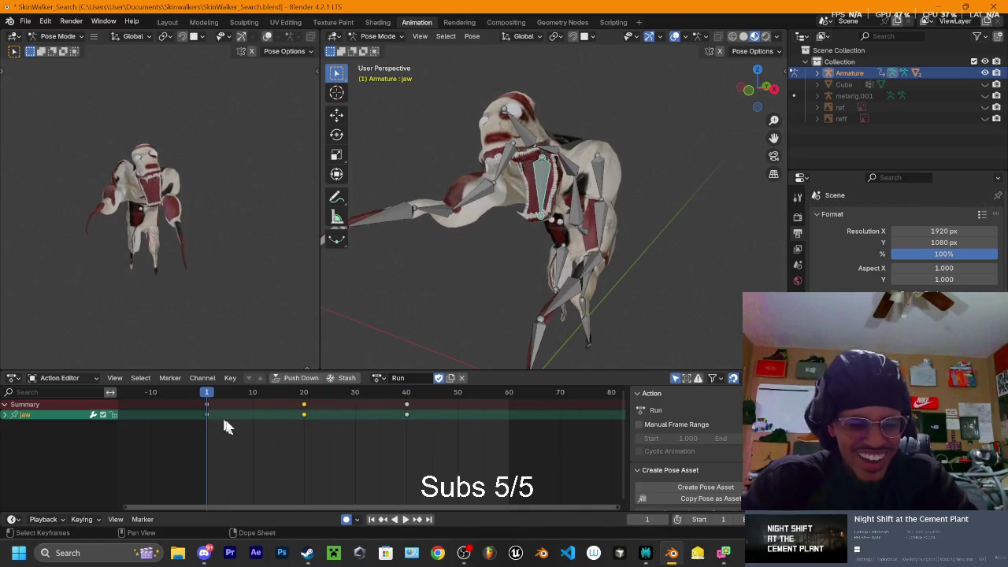
pyautogui.click(775, 89)
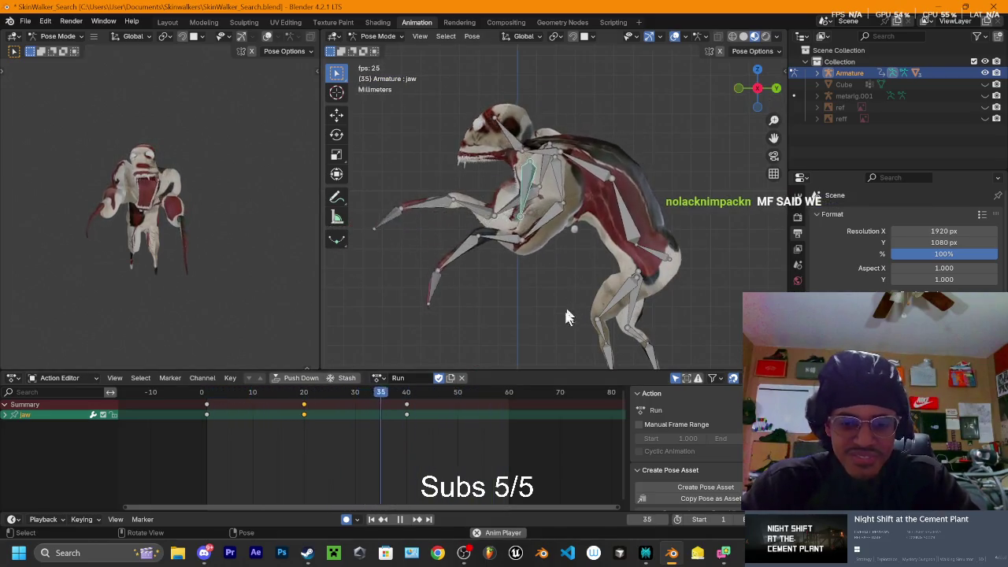
pyautogui.press('space')
pyautogui.click(408, 397)
pyautogui.press('space')
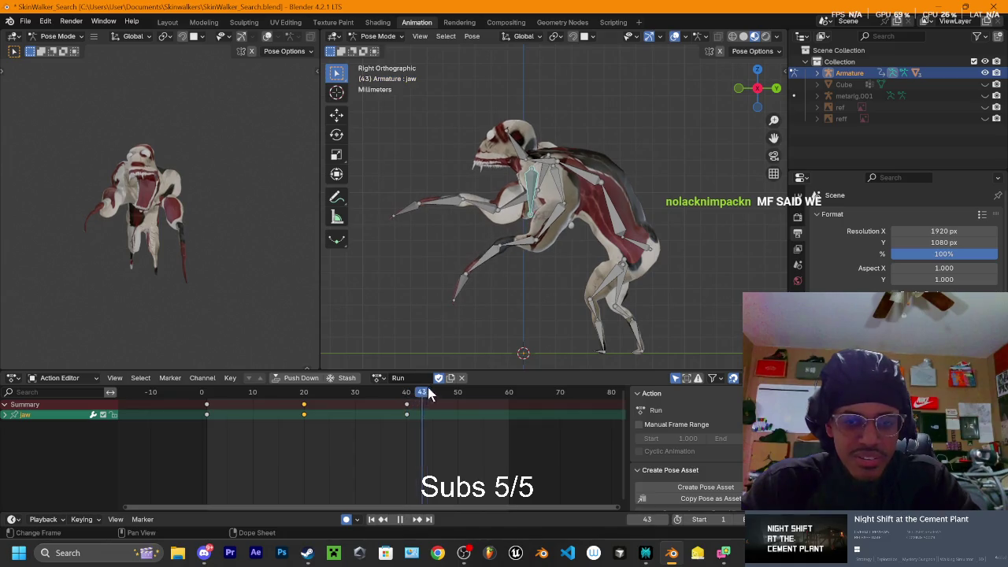
pyautogui.click(368, 397)
pyautogui.press('space')
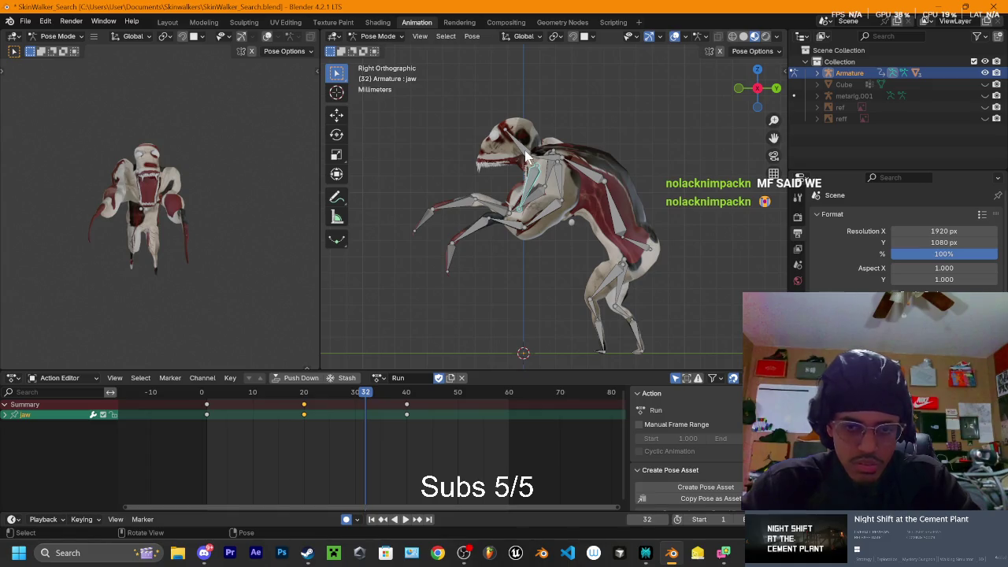
pyautogui.keyDown('shift'); pyautogui.click(536, 177); pyautogui.keyUp('shift')
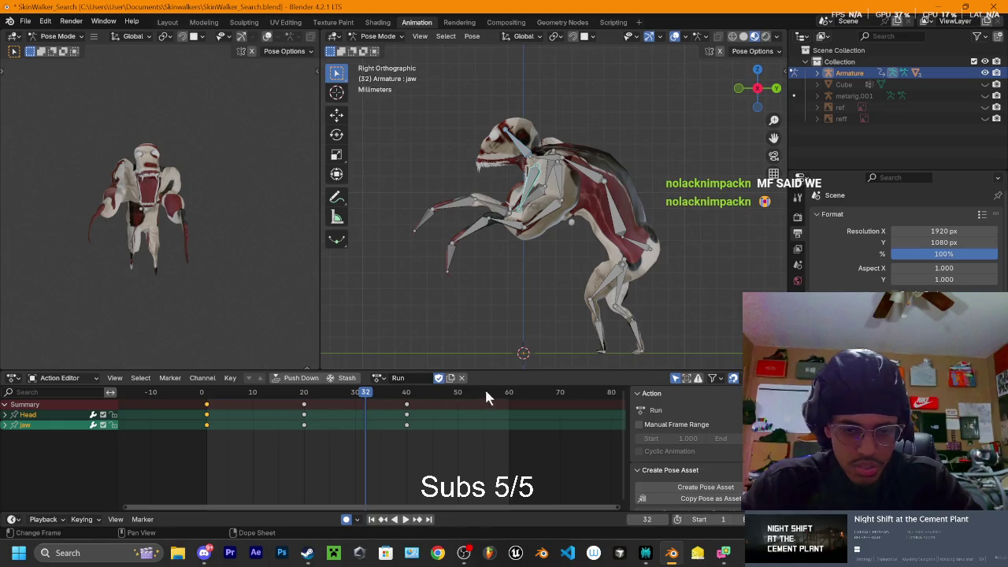
pyautogui.press('space')
pyautogui.click(508, 393)
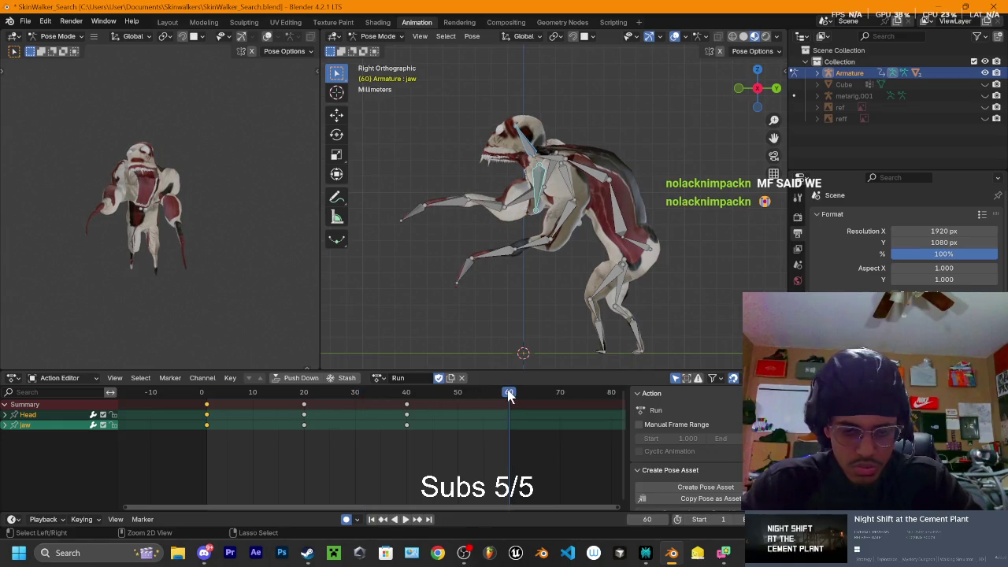
pyautogui.hotkey('ctrl', 'v')
pyautogui.press('space')
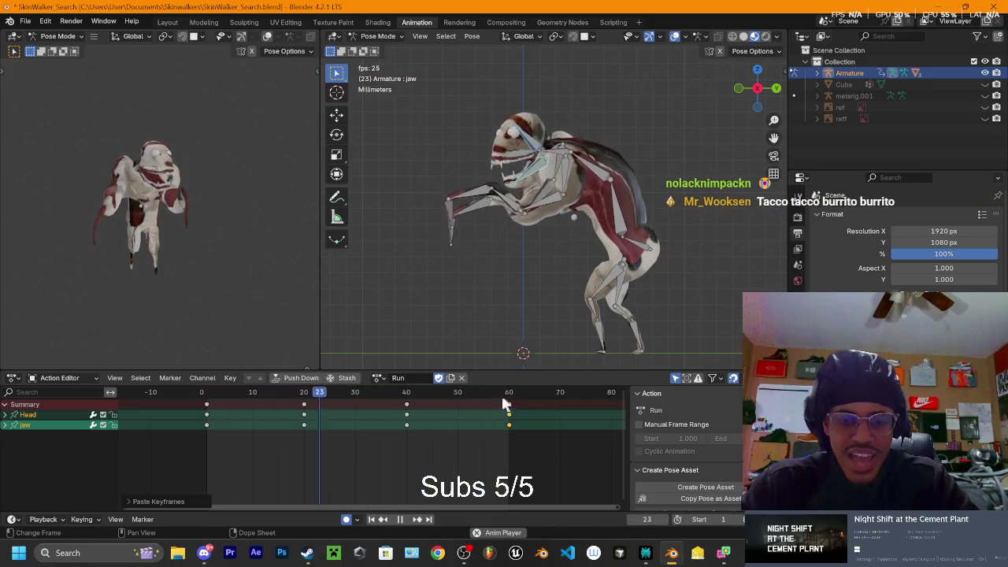
pyautogui.press('Escape')
pyautogui.moveTo(561, 226)
pyautogui.mouseDown(button='middle')
pyautogui.moveTo(633, 247)
pyautogui.moveTo(491, 259)
pyautogui.mouseUp(button='middle')
pyautogui.press('space')
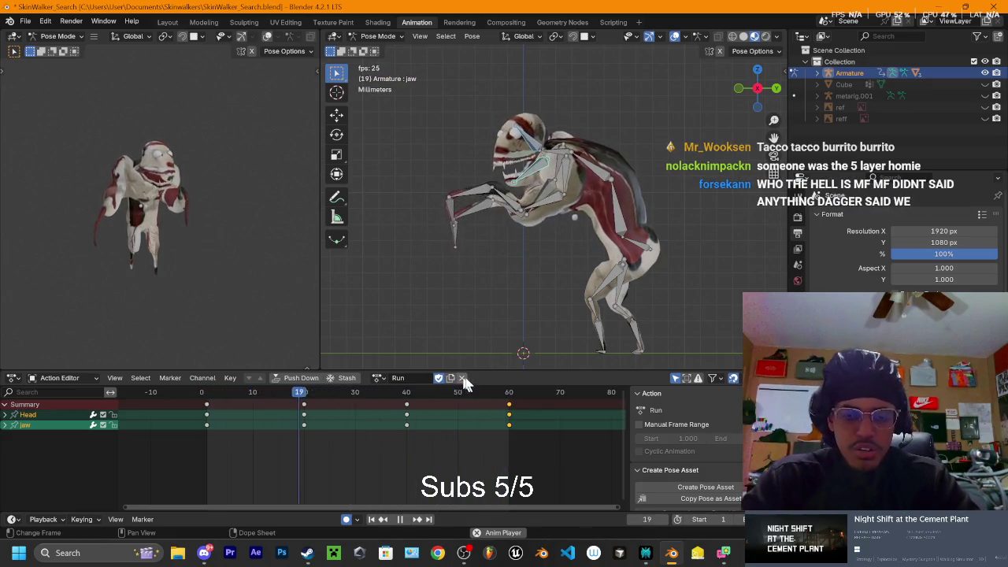
pyautogui.press('space')
pyautogui.press('space')
pyautogui.moveTo(368, 409)
pyautogui.mouseDown()
pyautogui.moveTo(233, 415)
pyautogui.moveTo(296, 426)
pyautogui.moveTo(305, 416)
pyautogui.mouseUp()
pyautogui.press('space')
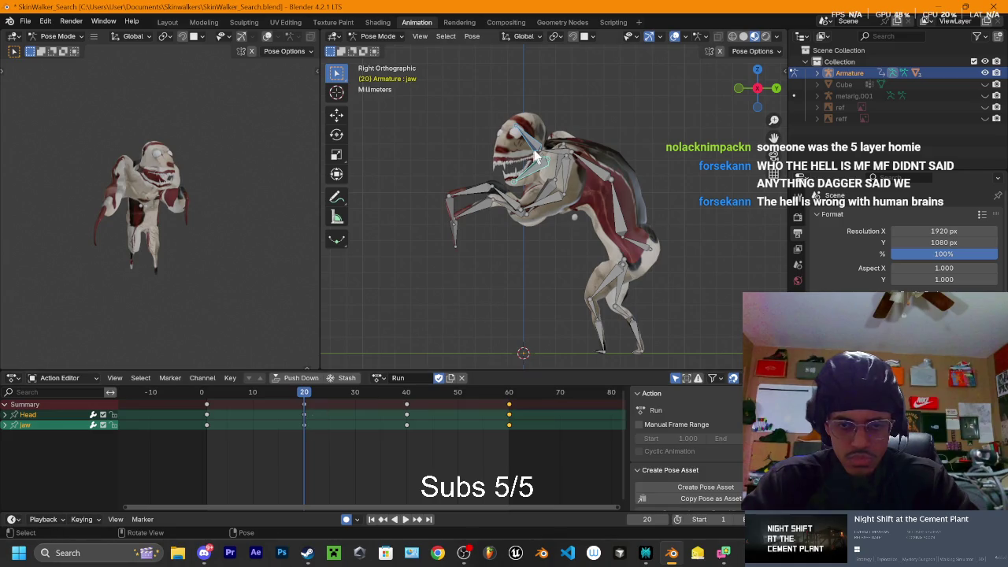
pyautogui.press('space')
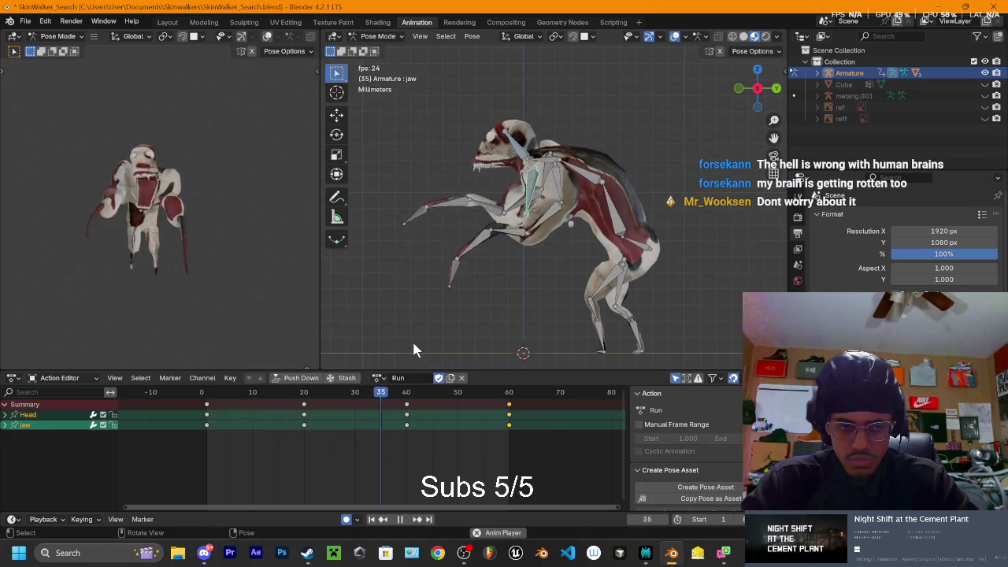
pyautogui.moveTo(207, 241)
pyautogui.mouseDown(button='middle')
pyautogui.moveTo(183, 241)
pyautogui.moveTo(191, 204)
pyautogui.moveTo(214, 228)
pyautogui.moveTo(245, 200)
pyautogui.moveTo(240, 212)
pyautogui.mouseUp(button='middle')
pyautogui.scroll(4, 220, 224)
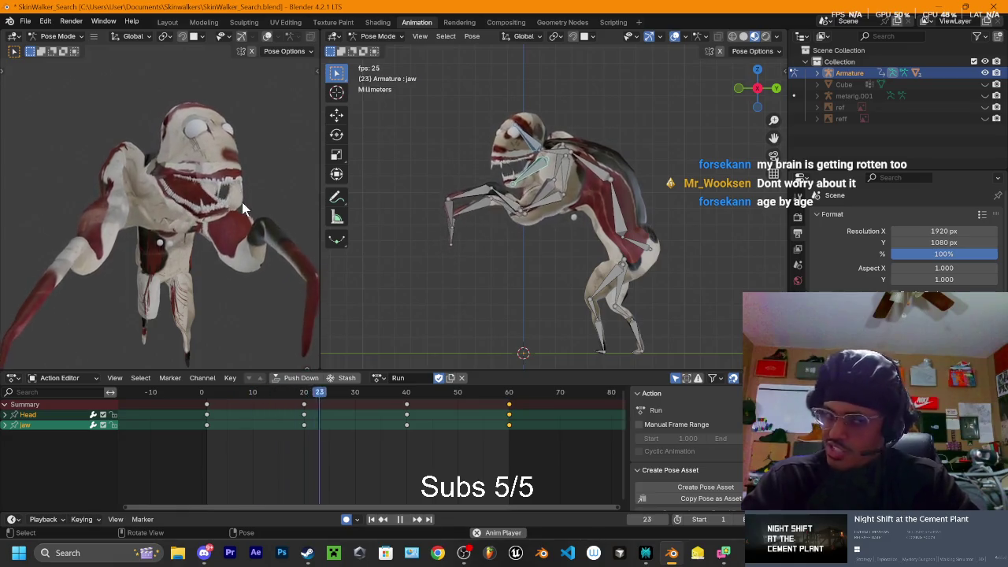
pyautogui.moveTo(238, 211); pyautogui.dragTo(235, 202, button='middle')
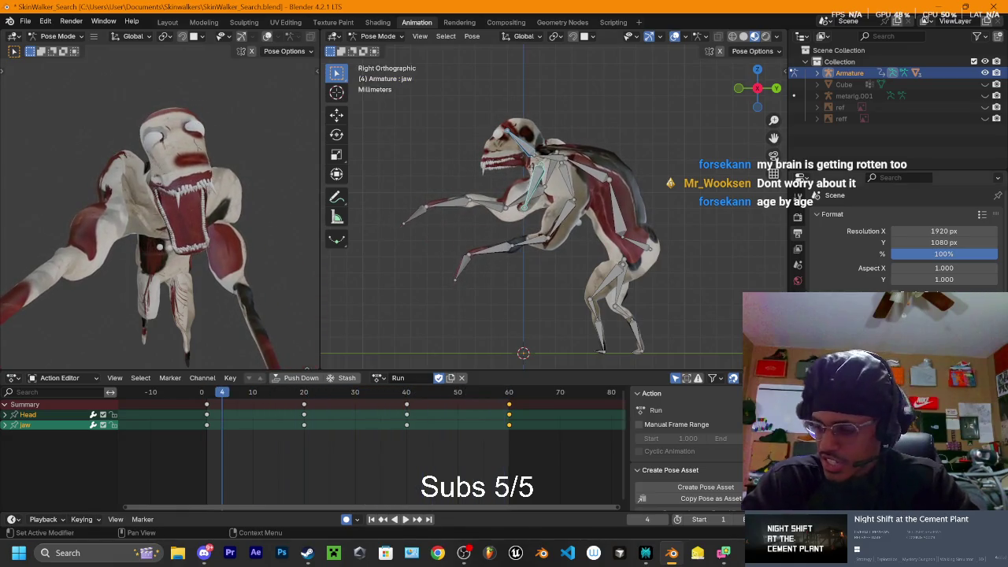
pyautogui.press('Escape')
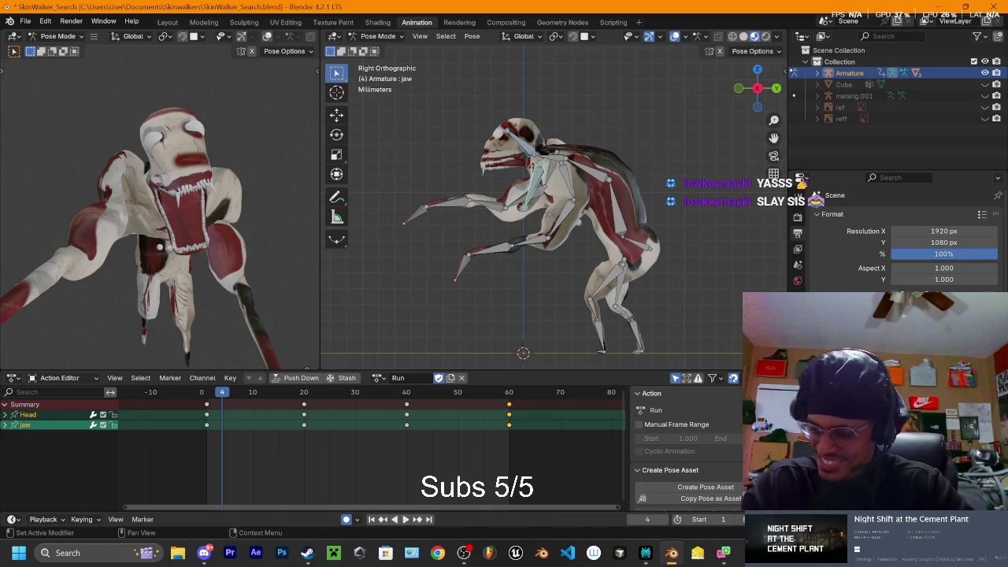
pyautogui.press('space')
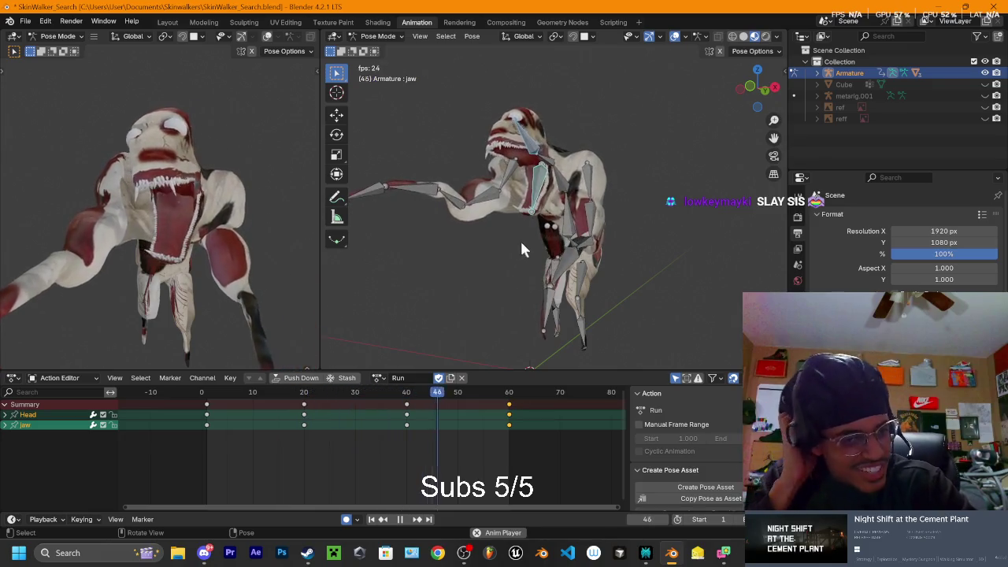
pyautogui.moveTo(99, 134)
pyautogui.mouseDown(button='middle')
pyautogui.moveTo(208, 177)
pyautogui.moveTo(168, 158)
pyautogui.moveTo(184, 165)
pyautogui.mouseUp(button='middle')
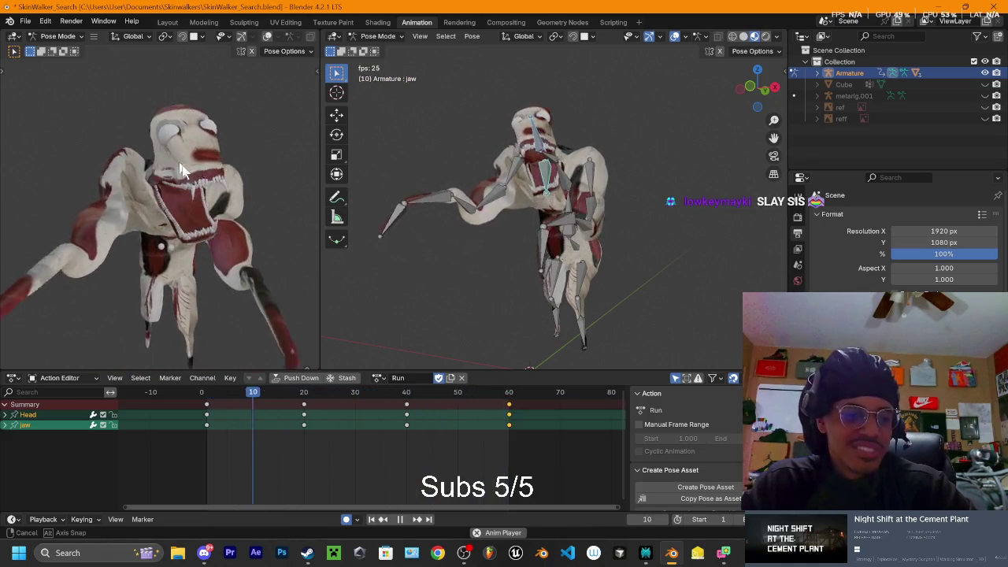
pyautogui.moveTo(403, 219)
pyautogui.mouseDown(button='middle')
pyautogui.moveTo(533, 206)
pyautogui.moveTo(521, 207)
pyautogui.mouseUp(button='middle')
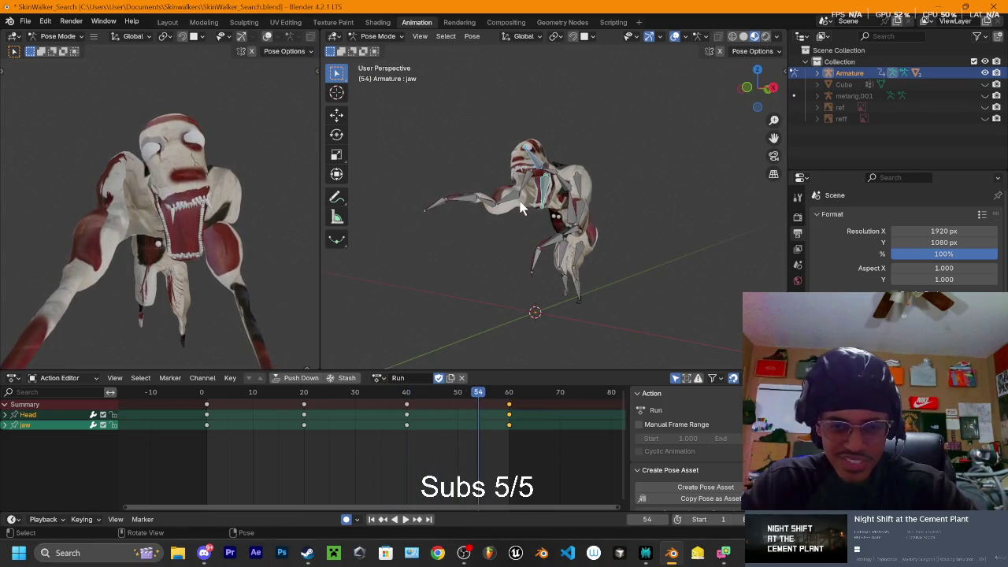
pyautogui.moveTo(491, 262); pyautogui.dragTo(535, 230, button='middle')
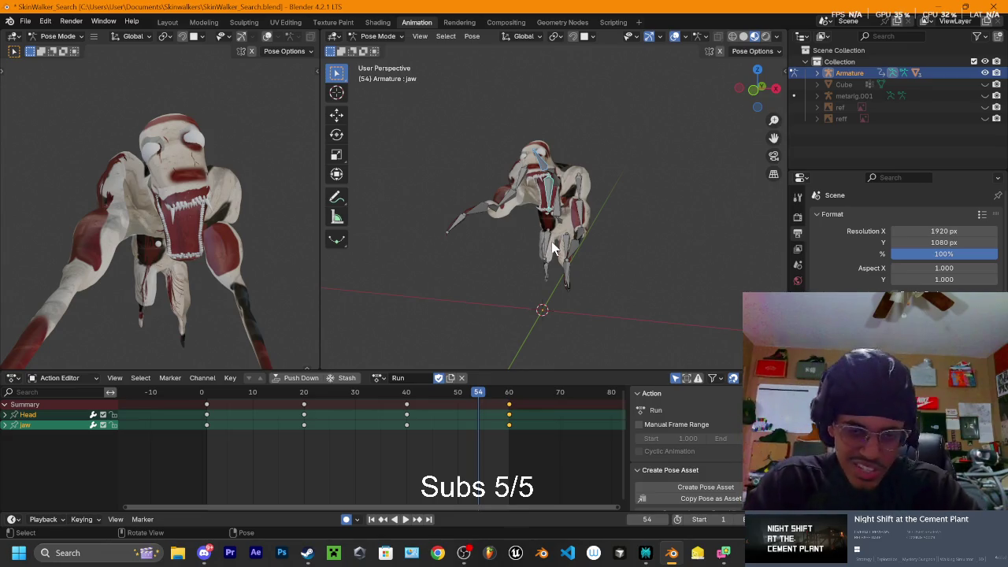
pyautogui.moveTo(585, 253)
pyautogui.mouseDown(button='middle')
pyautogui.moveTo(535, 225)
pyautogui.moveTo(530, 236)
pyautogui.moveTo(479, 218)
pyautogui.moveTo(648, 203)
pyautogui.mouseUp(button='middle')
pyautogui.click(603, 222)
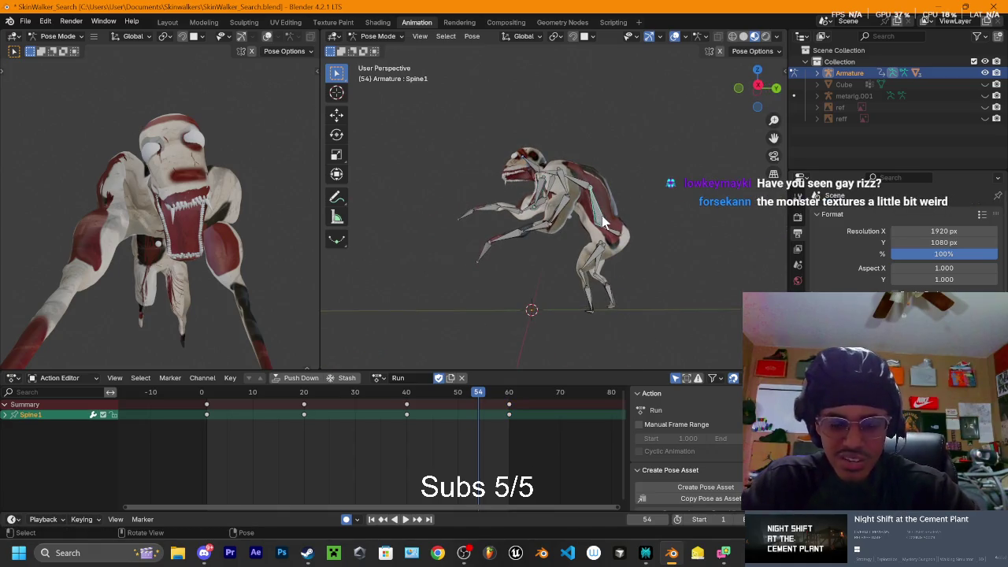
# Rotate the Spine1 bone forward into a hunched pose
pyautogui.press('g')
pyautogui.press('r')
pyautogui.click(555, 203)
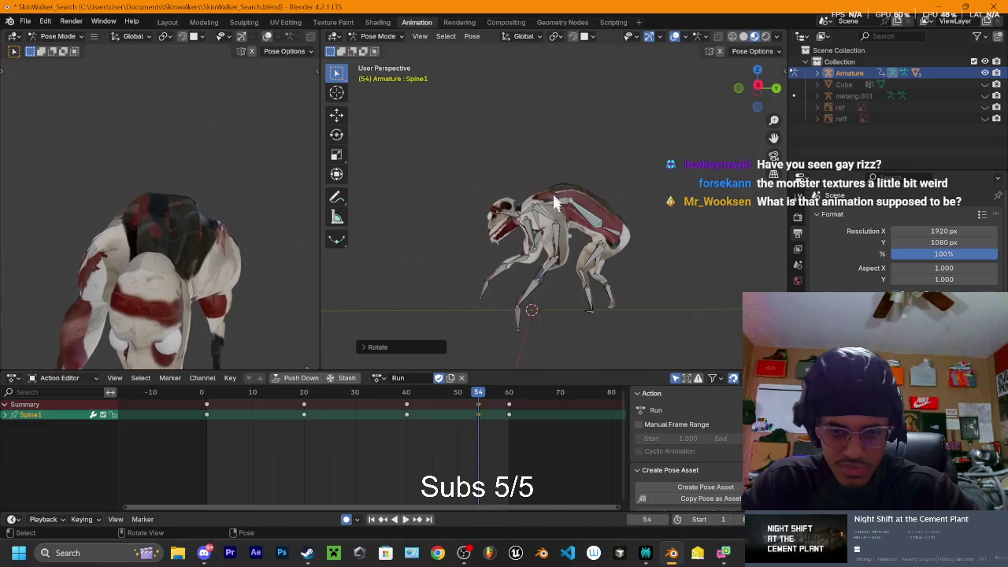
pyautogui.press('r')
pyautogui.click(570, 220)
# Rotate the Head bone into a new pose, then undo back to the hunched spine
pyautogui.click(561, 264)
pyautogui.press('r')
pyautogui.click(573, 262)
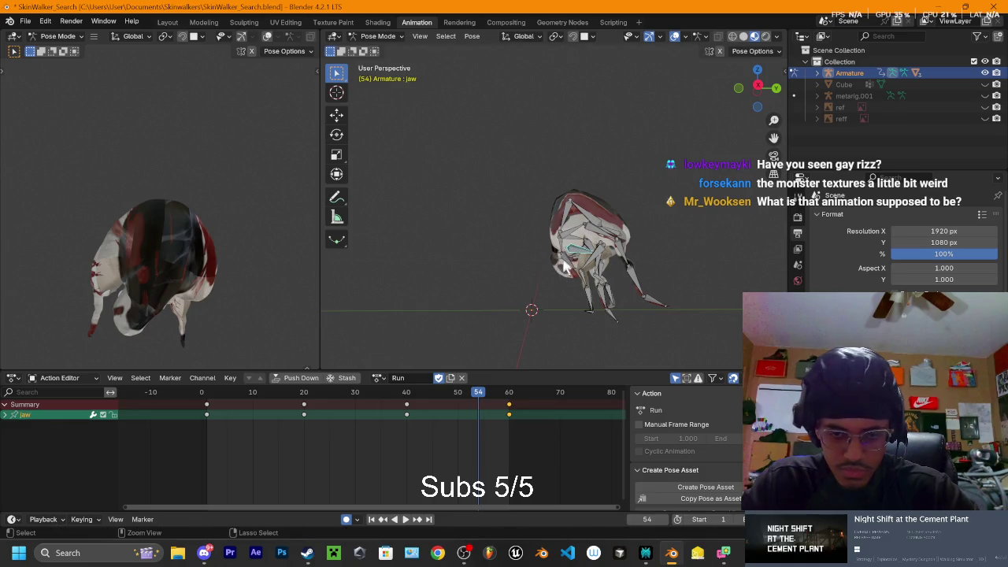
pyautogui.click(565, 266)
pyautogui.press('r')
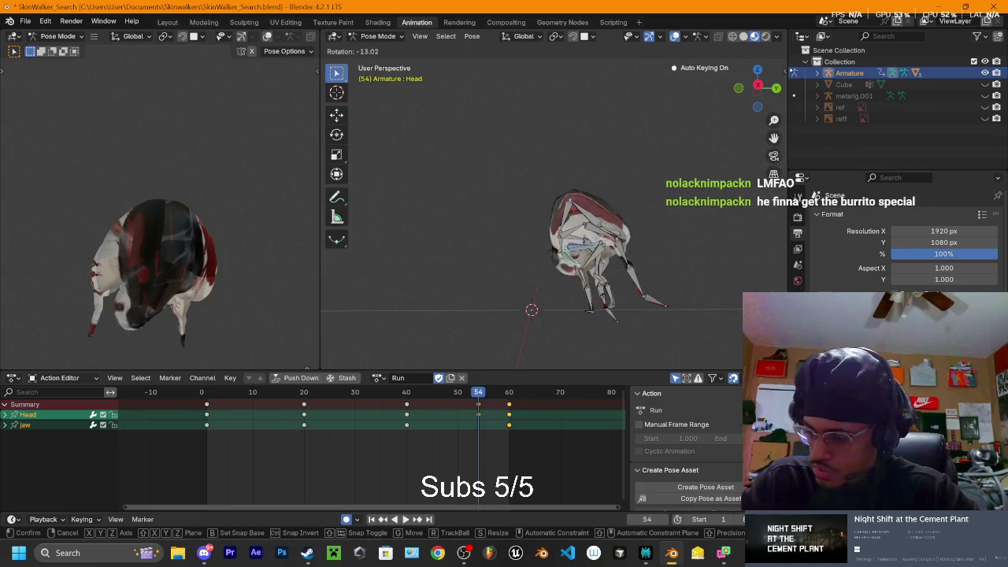
pyautogui.press('Return')
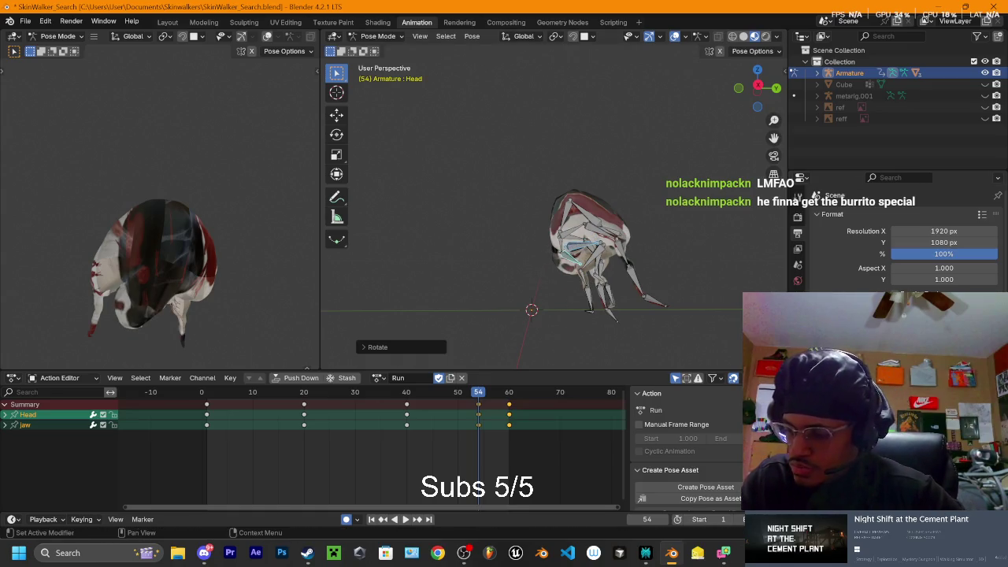
pyautogui.hotkey('ctrl', 'z')
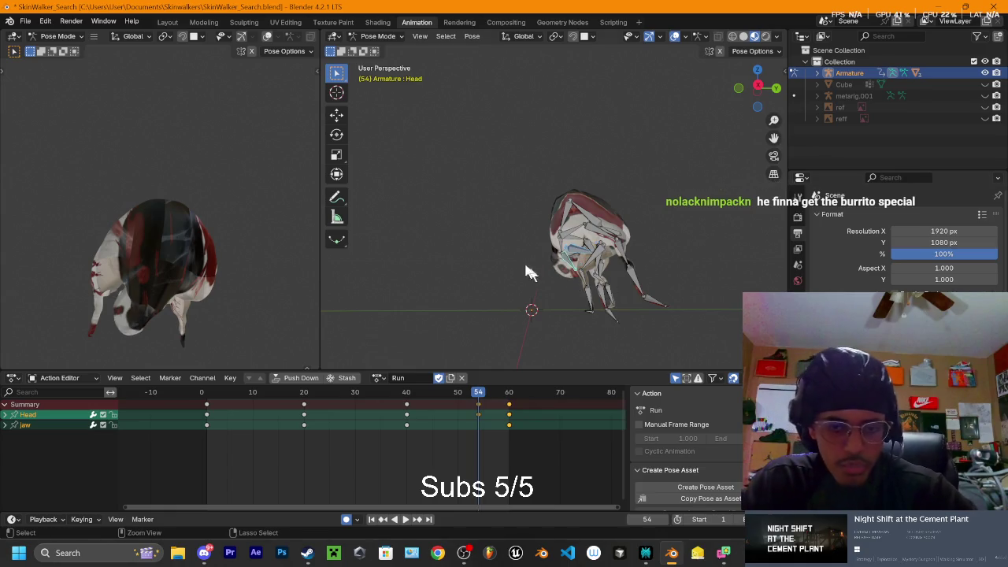
pyautogui.hotkey('ctrl', 'z')
pyautogui.hotkey('ctrl', 'z')
pyautogui.hotkey('ctrl', 'z')
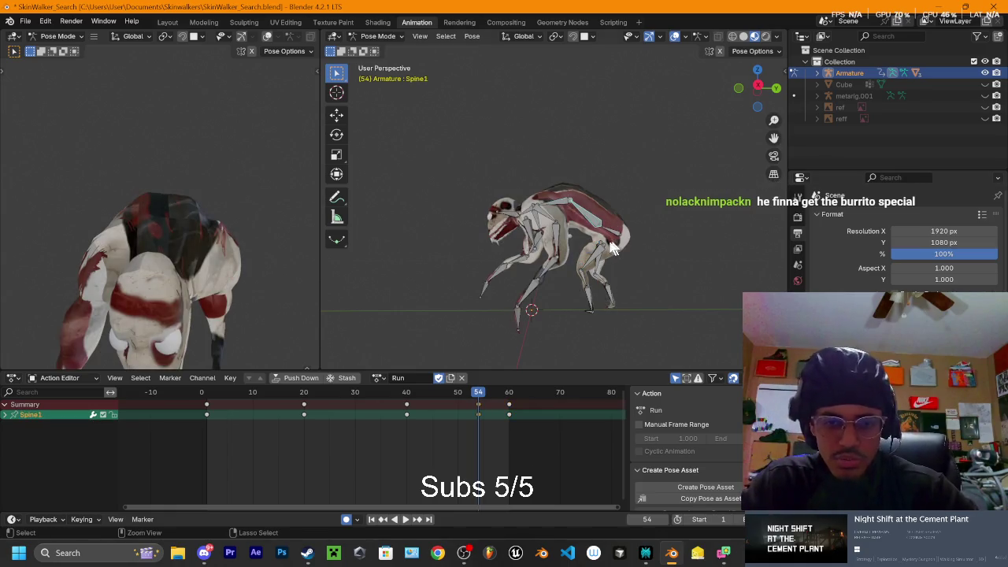
pyautogui.hotkey('ctrl', 'z')
# Orbit the viewports around the hunched creature, then drag the Google Drive window over Blender
pyautogui.moveTo(485, 247)
pyautogui.mouseDown(button='middle')
pyautogui.moveTo(327, 241)
pyautogui.moveTo(118, 212)
pyautogui.mouseUp(button='middle')
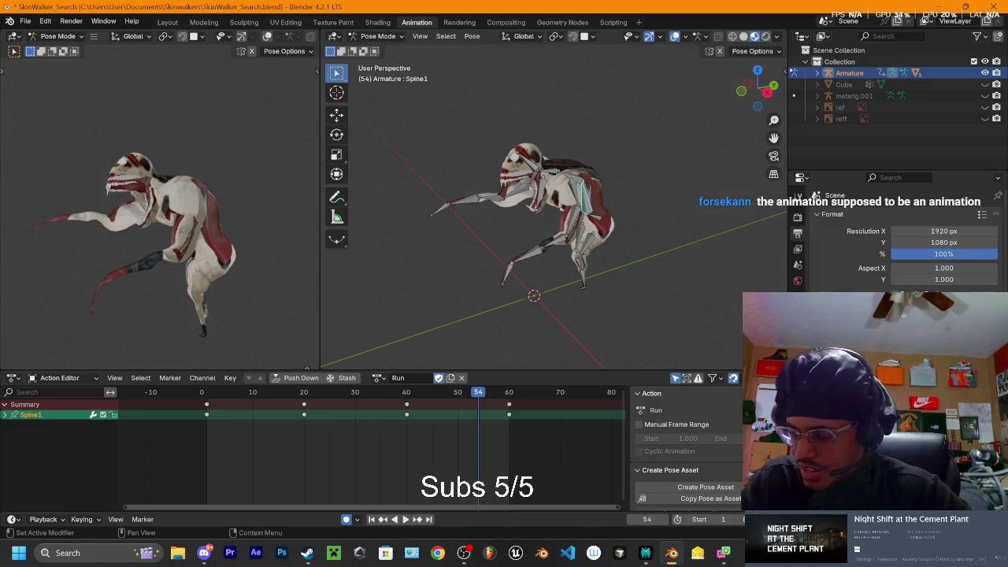
pyautogui.moveTo(567, 266)
pyautogui.mouseDown(button='middle')
pyautogui.moveTo(512, 233)
pyautogui.moveTo(579, 205)
pyautogui.mouseUp(button='middle')
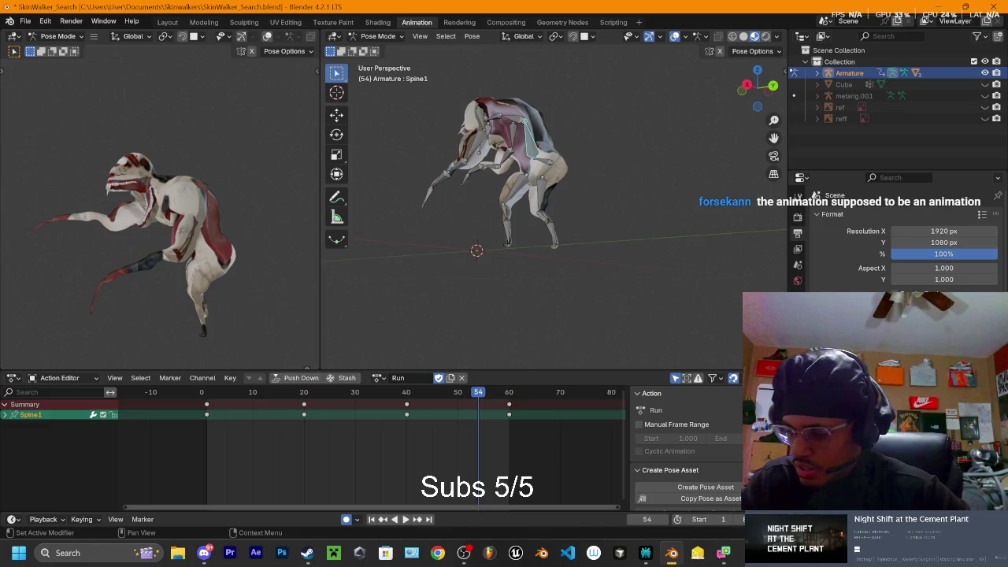
pyautogui.moveTo(765, 239)
pyautogui.mouseDown(button='middle')
pyautogui.moveTo(620, 227)
pyautogui.moveTo(622, 201)
pyautogui.mouseUp(button='middle')
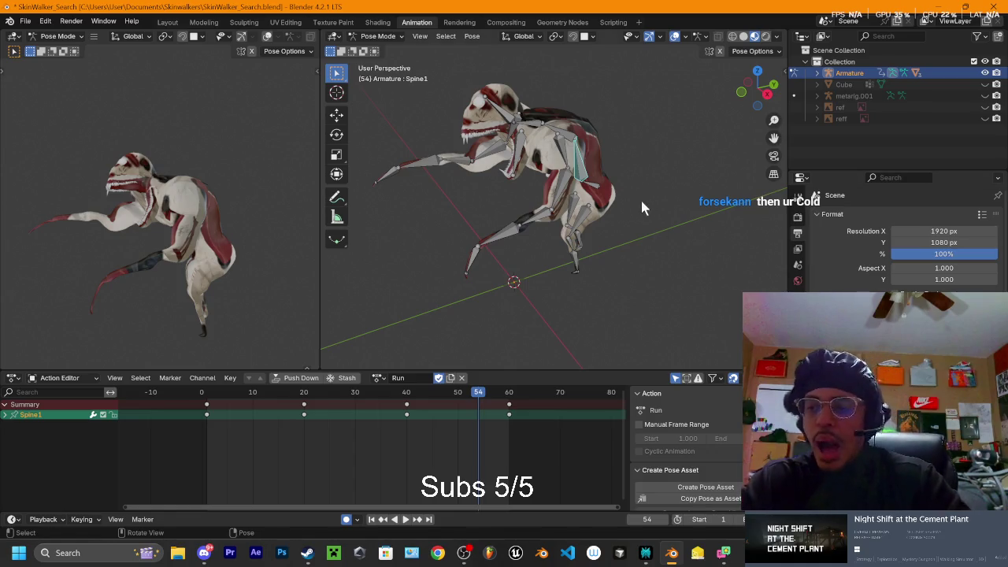
pyautogui.moveTo(551, 206)
pyautogui.mouseDown(button='middle')
pyautogui.moveTo(631, 258)
pyautogui.moveTo(596, 190)
pyautogui.moveTo(621, 157)
pyautogui.moveTo(642, 214)
pyautogui.mouseUp(button='middle')
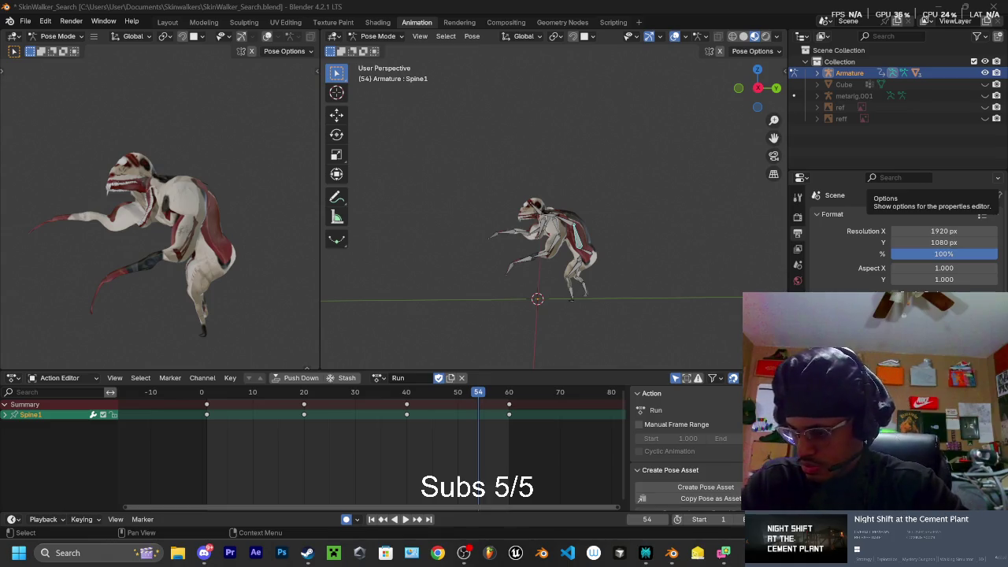
pyautogui.moveTo(709, 100); pyautogui.dragTo(488, 39)
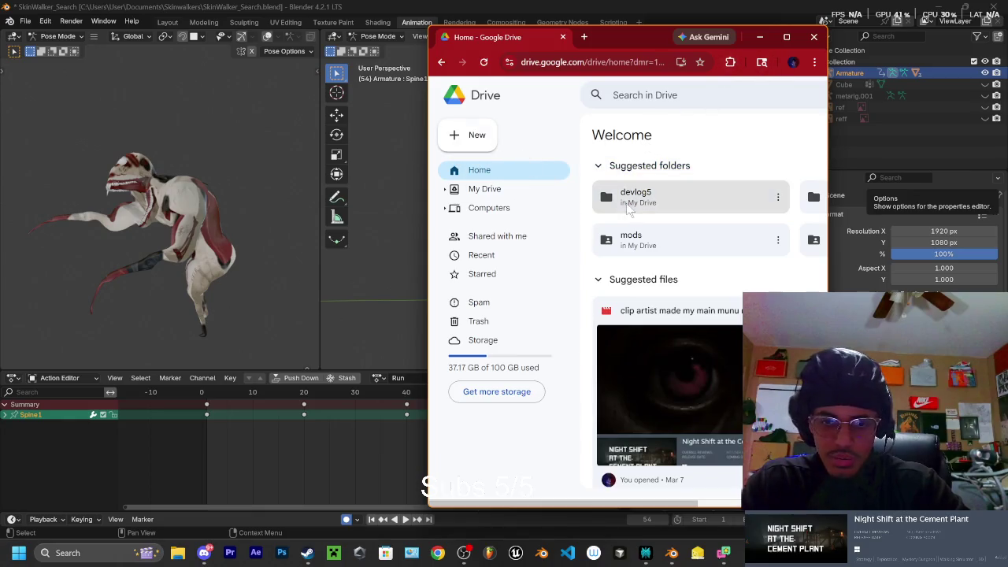
# Create a new Google Drive folder named 'animation'
pyautogui.click(473, 136)
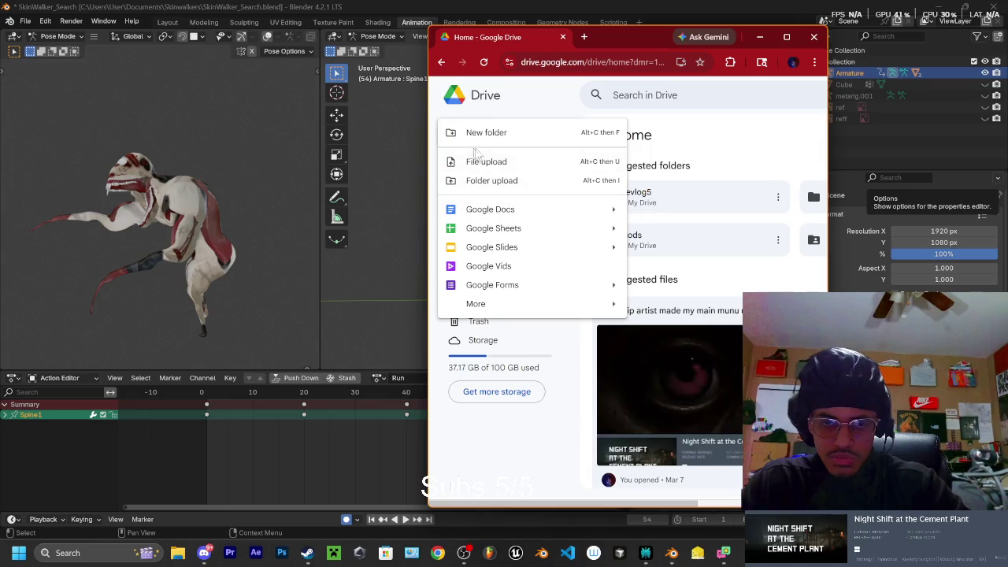
pyautogui.click(499, 144)
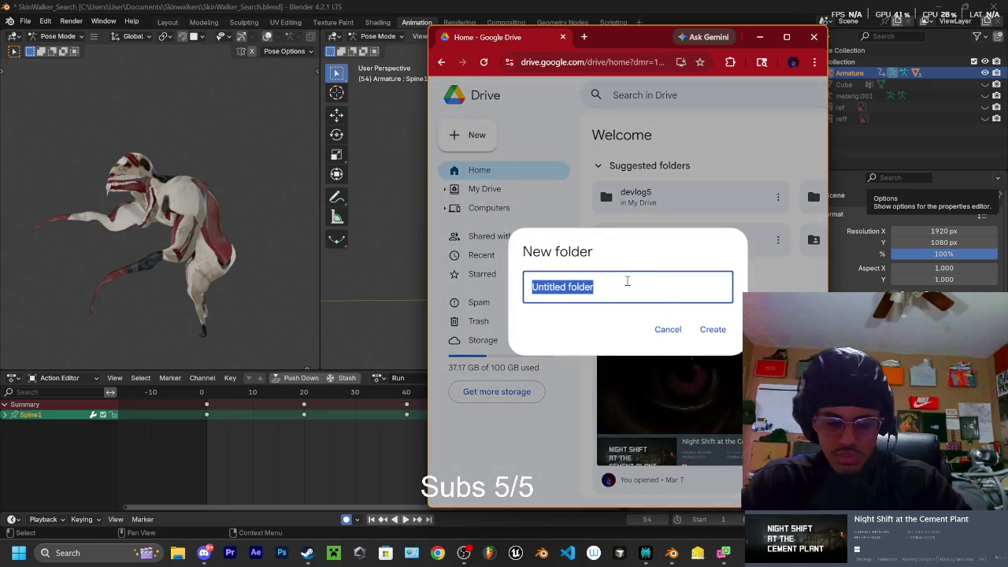
pyautogui.write('animatipn')
pyautogui.press('BackSpace')
pyautogui.press('BackSpace')
pyautogui.press('BackSpace')
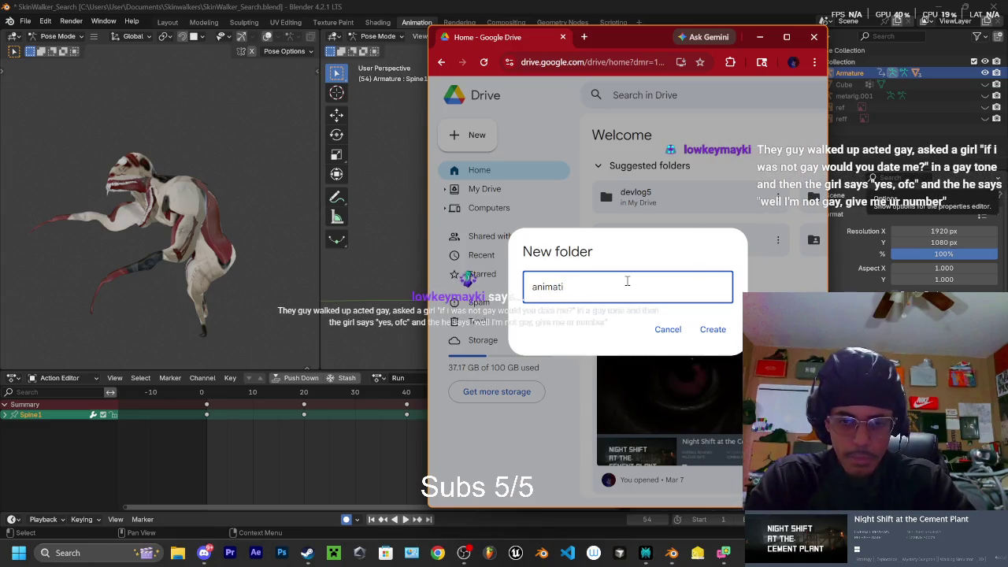
pyautogui.write('ion')
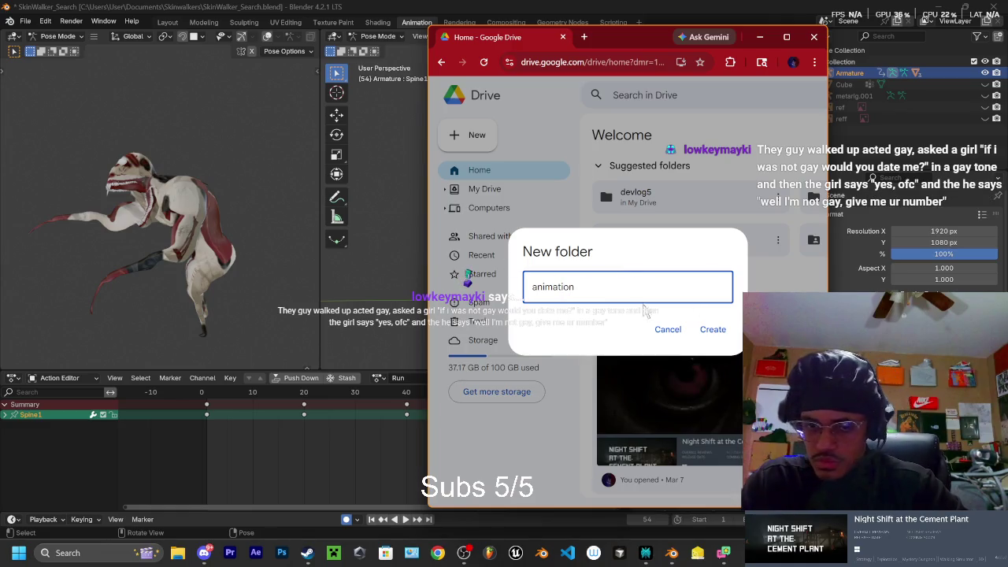
pyautogui.click(714, 331)
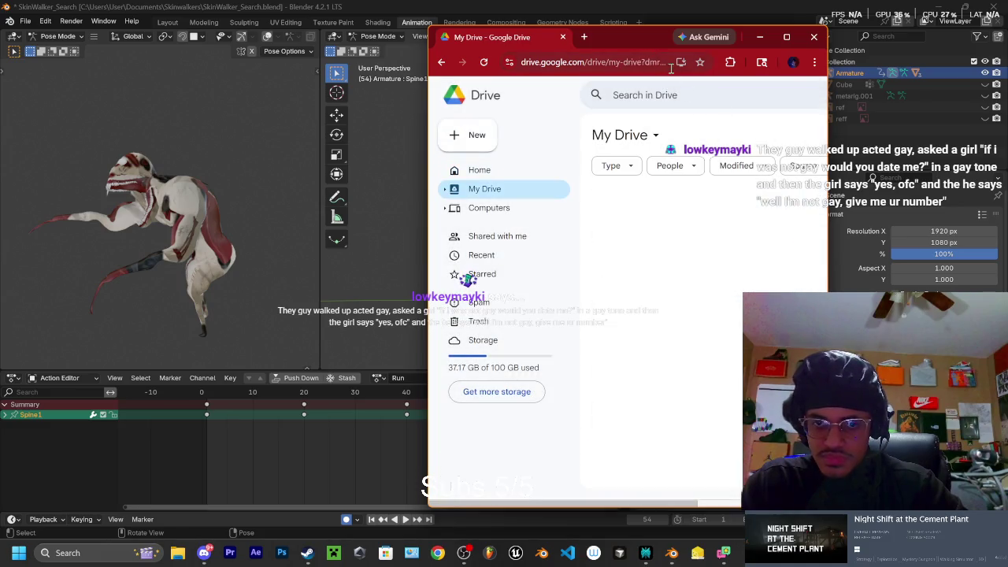
# Open the animation folder from My Drive and shrink the browser window to the left
pyautogui.click(786, 37)
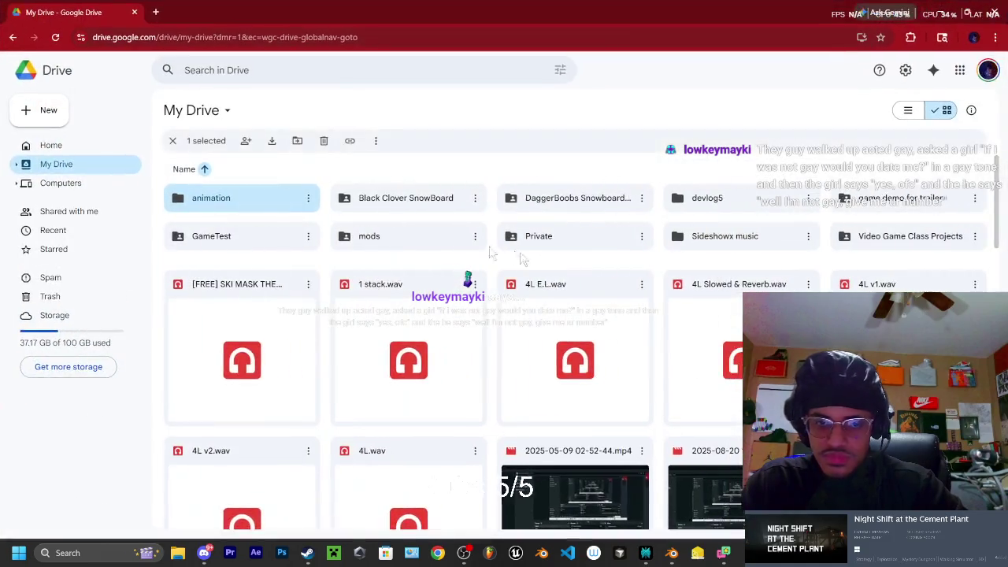
pyautogui.doubleClick(232, 199)
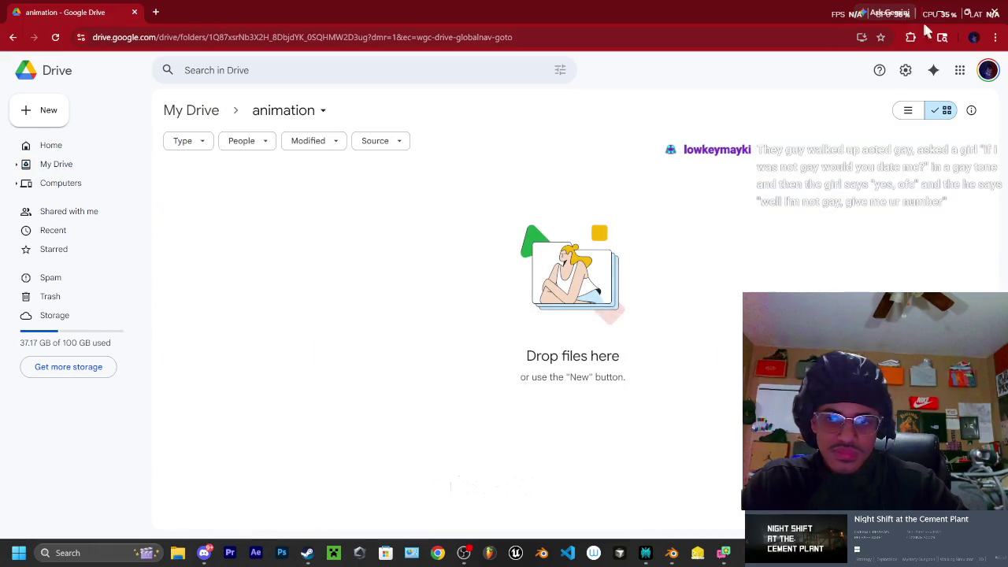
pyautogui.click(970, 12)
pyautogui.moveTo(691, 47); pyautogui.dragTo(544, 43)
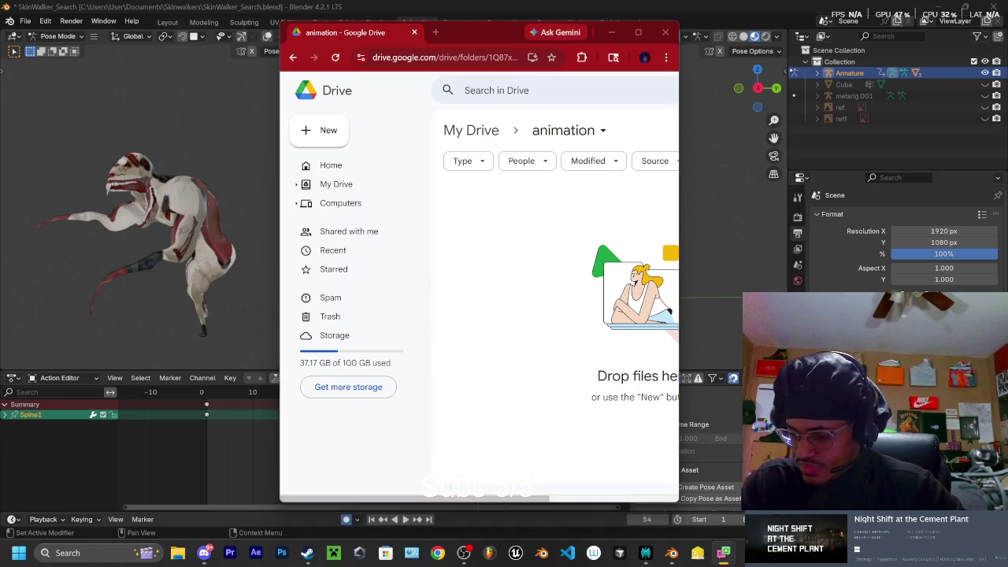
# Arrange a restored File Explorer window beside the Drive window and show the Downloads folder
pyautogui.click(179, 554)
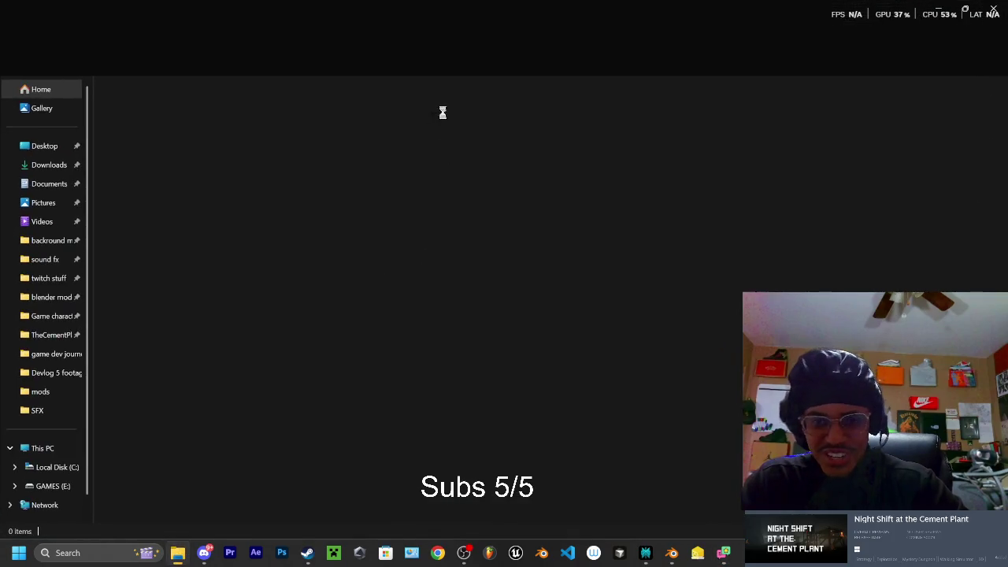
pyautogui.click(970, 8)
pyautogui.moveTo(560, 42); pyautogui.dragTo(767, 39)
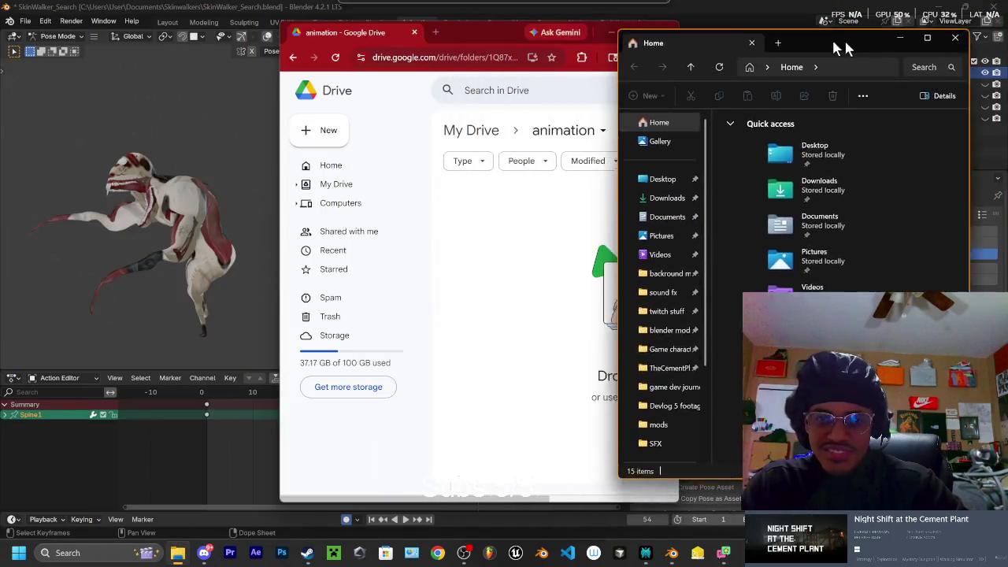
pyautogui.moveTo(489, 40); pyautogui.dragTo(313, 26)
pyautogui.moveTo(888, 50); pyautogui.dragTo(754, 41)
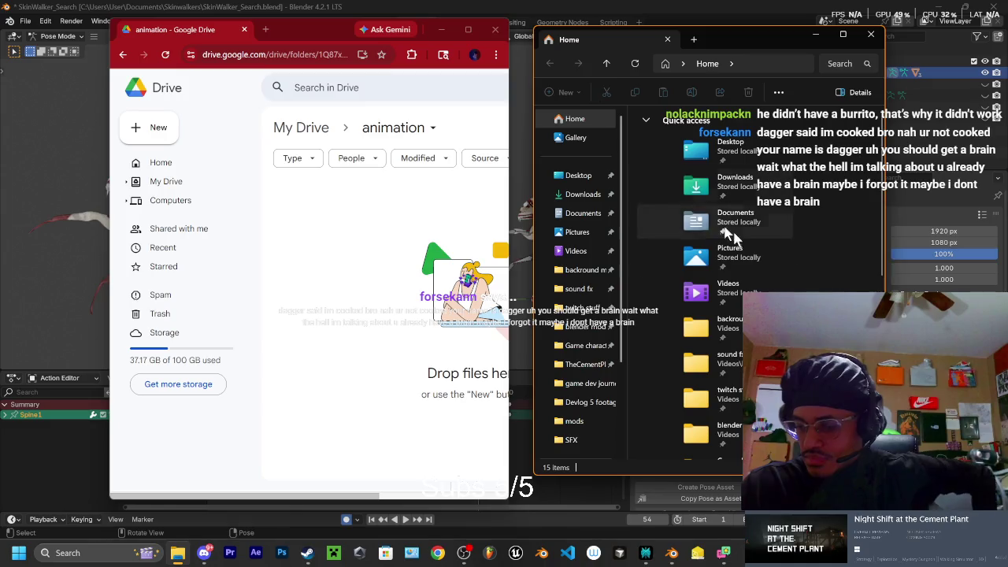
pyautogui.click(583, 194)
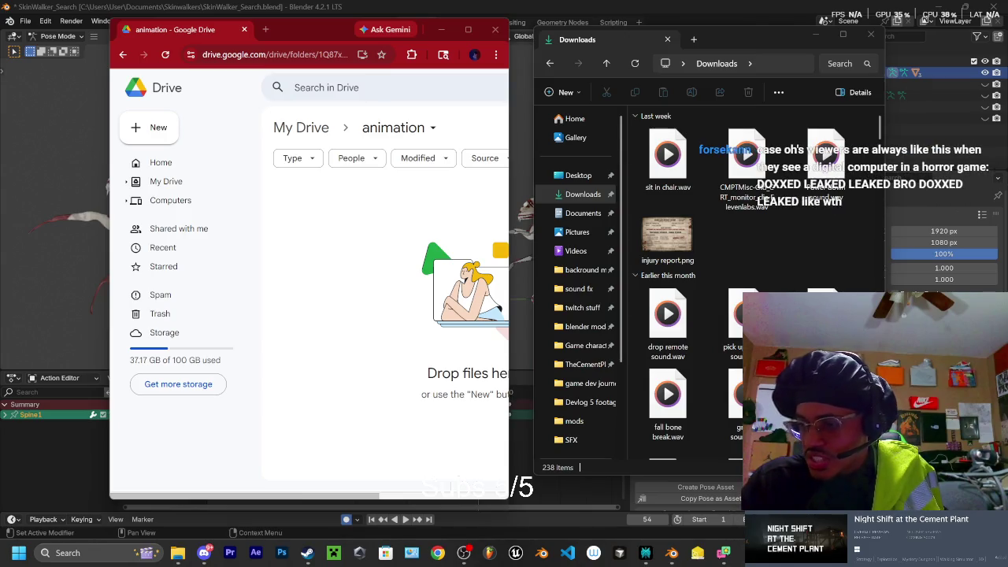
# Open a new Chrome browser window with Ctrl+N
pyautogui.hotkey('ctrl', 'n')
# Maximize the new Chrome window, load YouTube's home page from its bookmark, then restore the window size
pyautogui.click(628, 15)
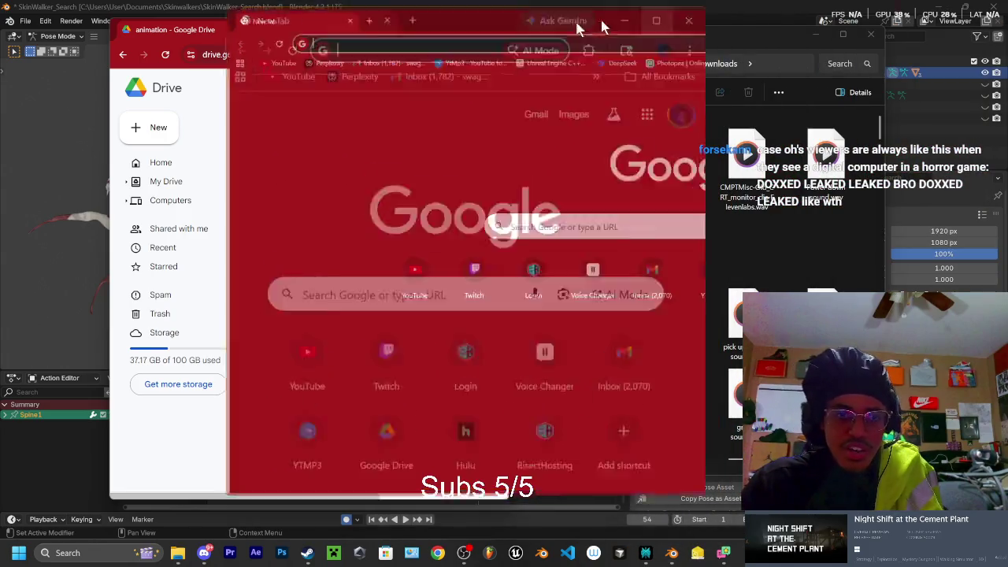
pyautogui.click(140, 35)
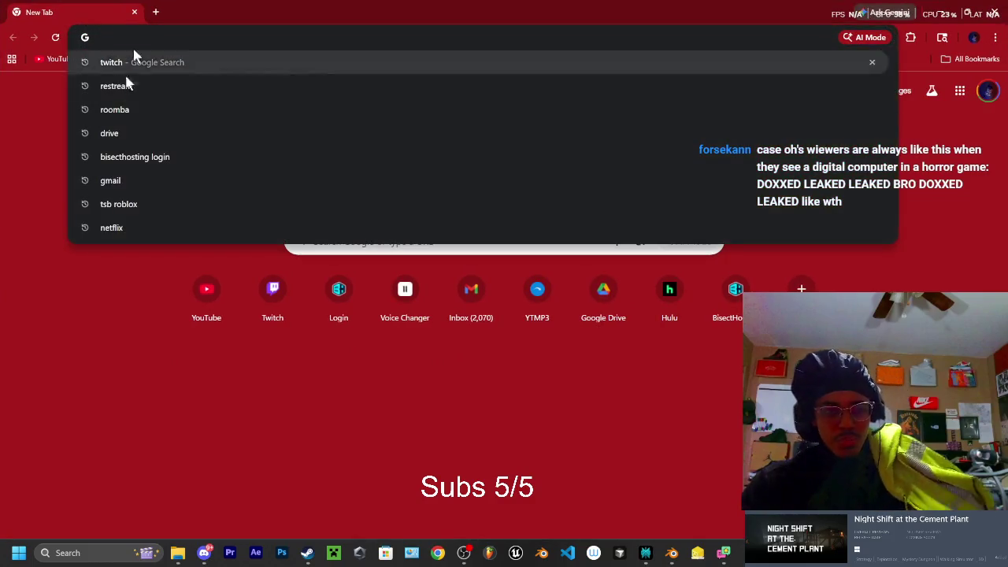
pyautogui.click(65, 85)
pyautogui.click(56, 61)
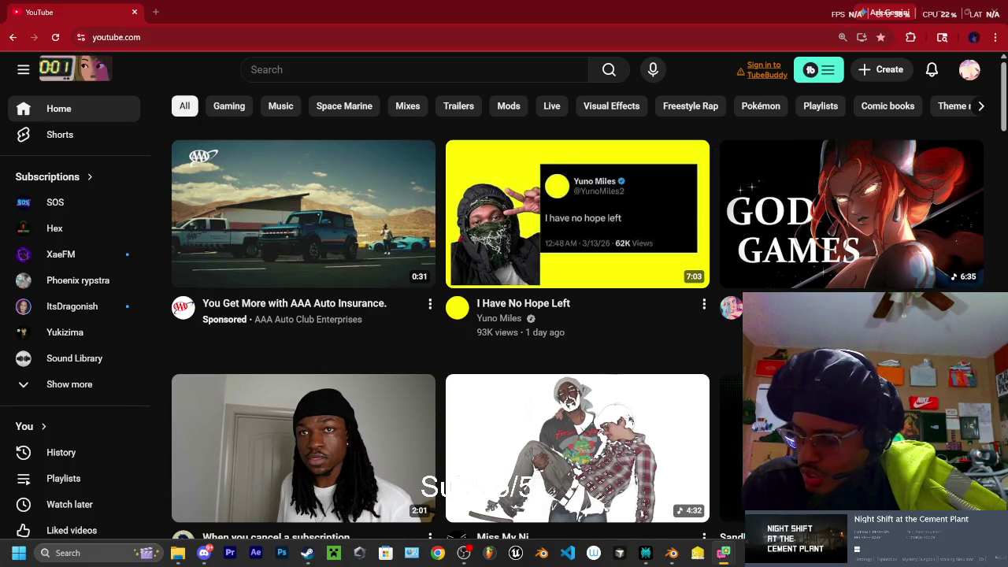
pyautogui.click(956, 9)
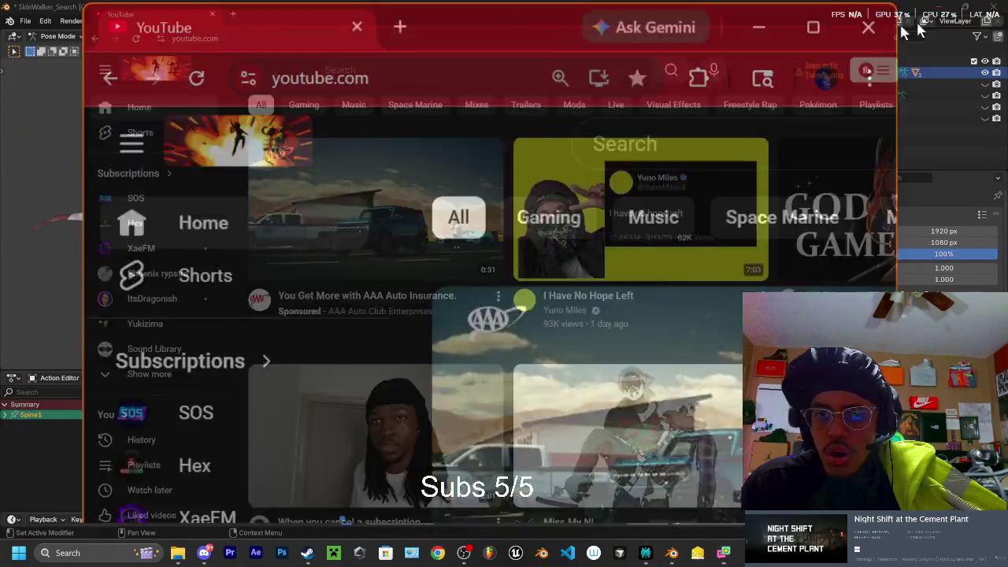
# Browse Documents to the Skinwalkers project folder and select SkinWalker_Search.blend
pyautogui.moveTo(471, 29); pyautogui.dragTo(1007, 149)
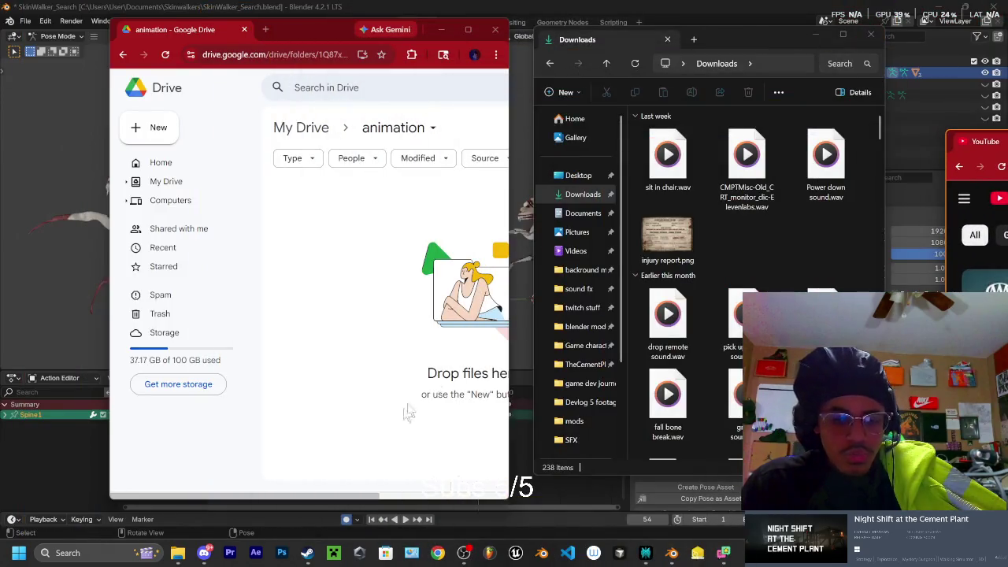
pyautogui.click(579, 214)
pyautogui.scroll(-3, 701, 204)
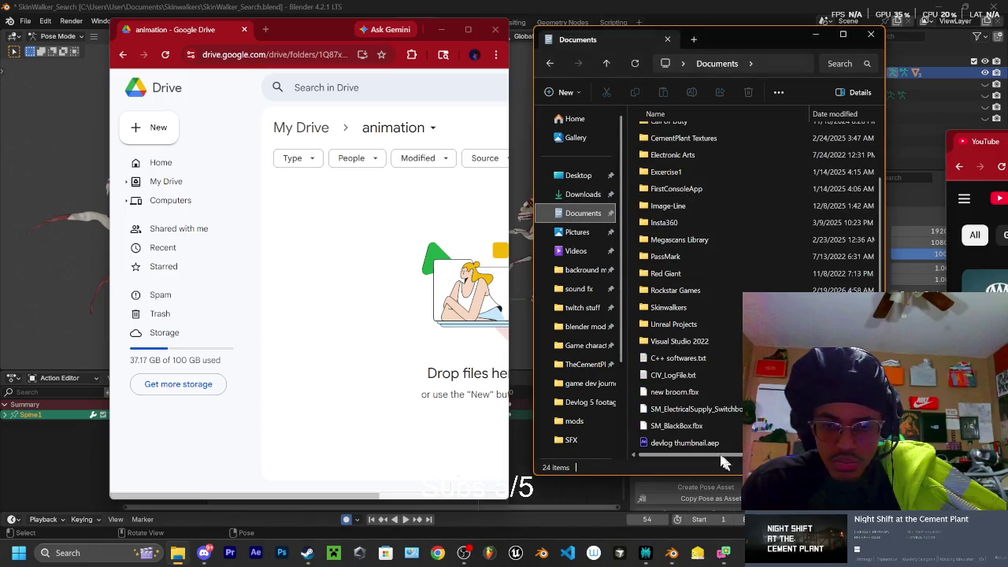
pyautogui.scroll(2, 707, 244)
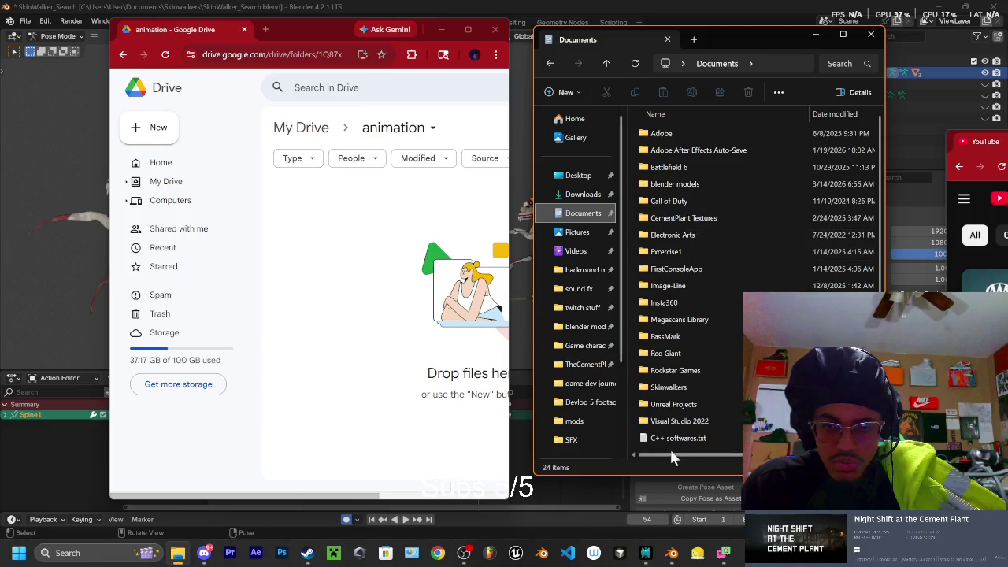
pyautogui.doubleClick(668, 387)
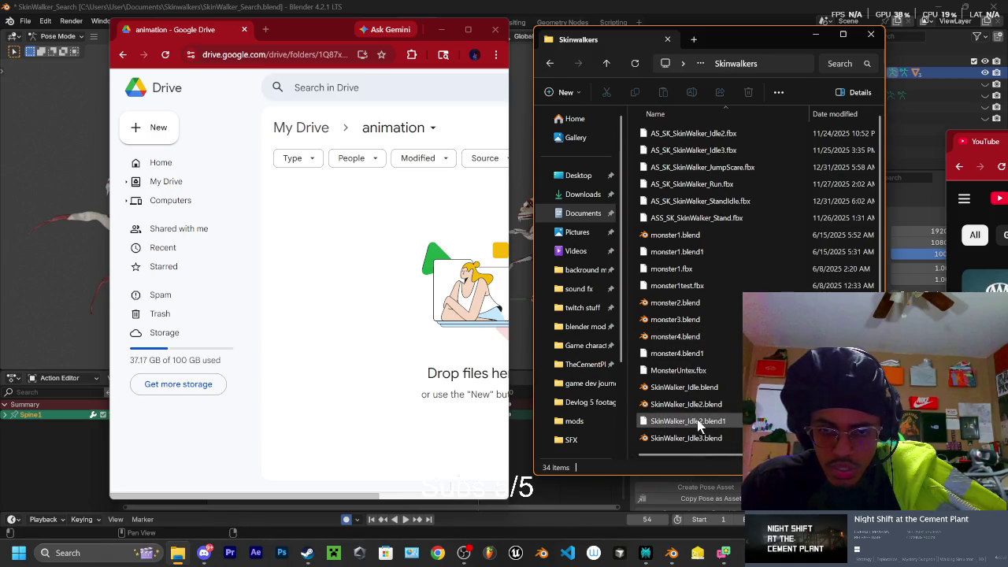
pyautogui.scroll(-5, 737, 353)
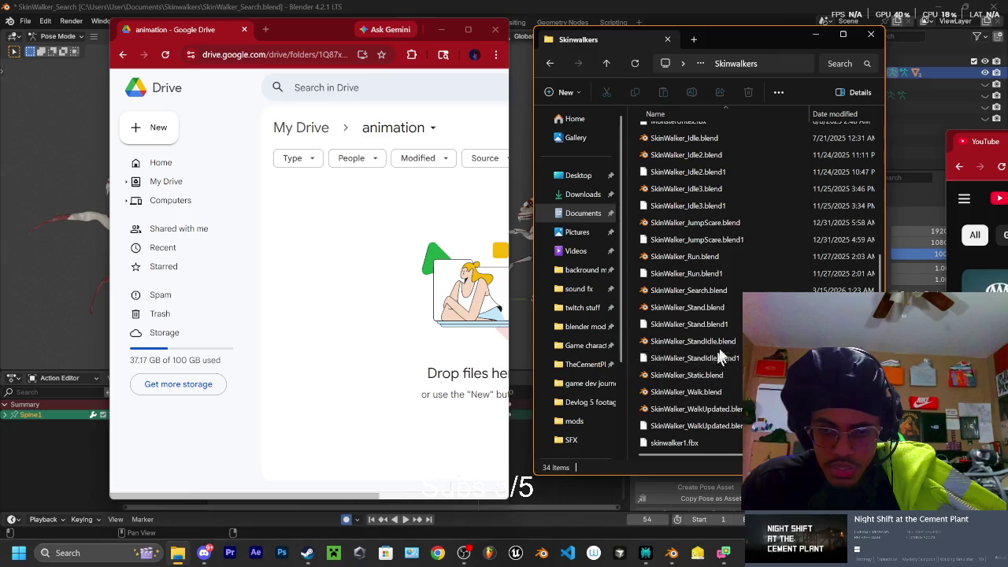
pyautogui.click(713, 290)
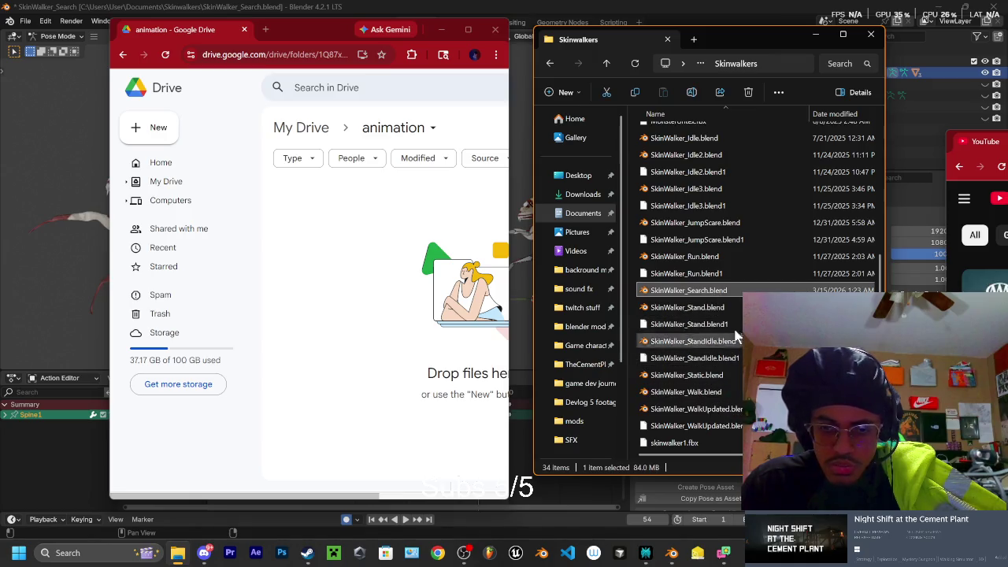
# Save the SkinWalker_Search.blend file in Blender
pyautogui.click(672, 555)
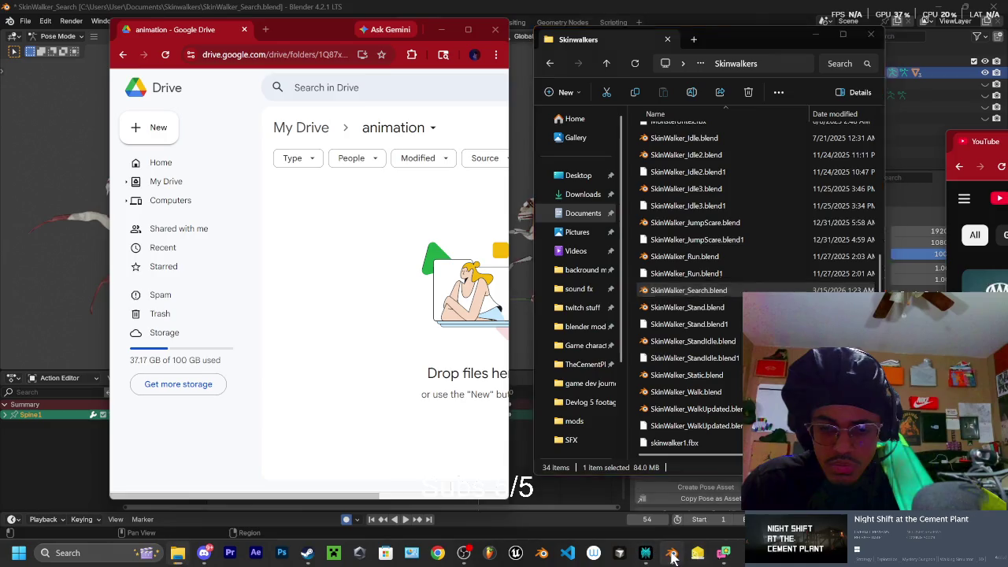
pyautogui.moveTo(549, 222); pyautogui.dragTo(603, 225, button='middle')
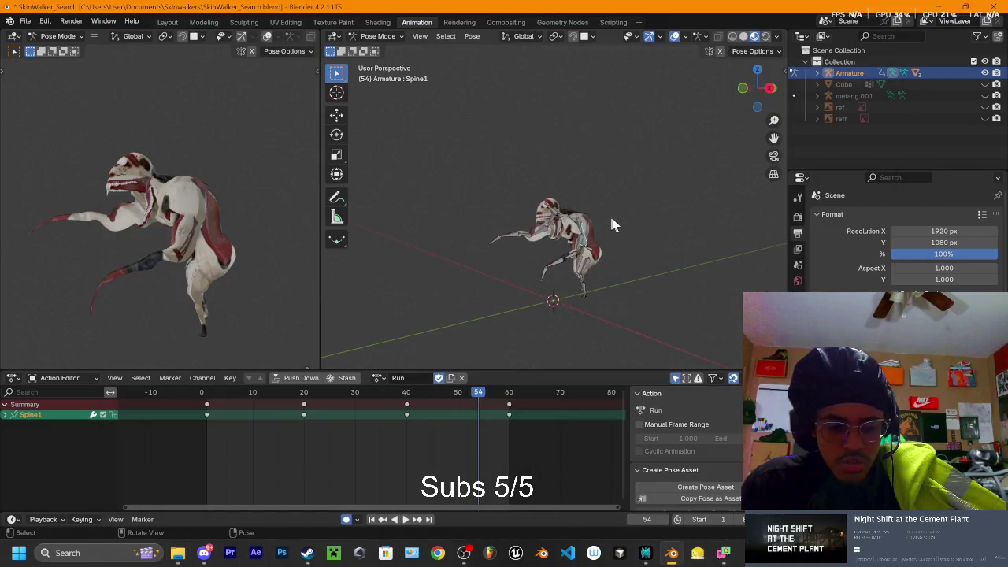
pyautogui.hotkey('ctrl', 's')
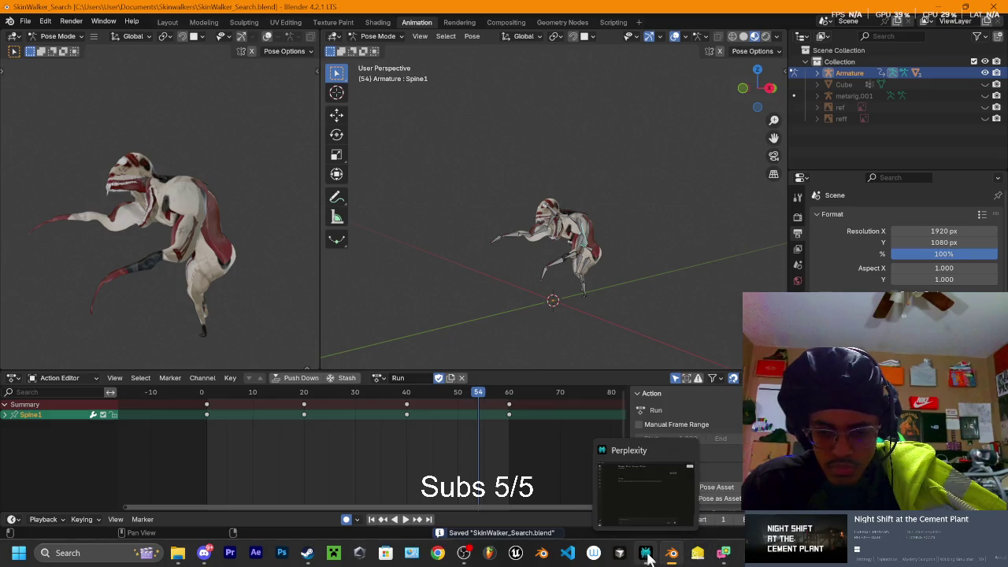
pyautogui.moveTo(672, 552)
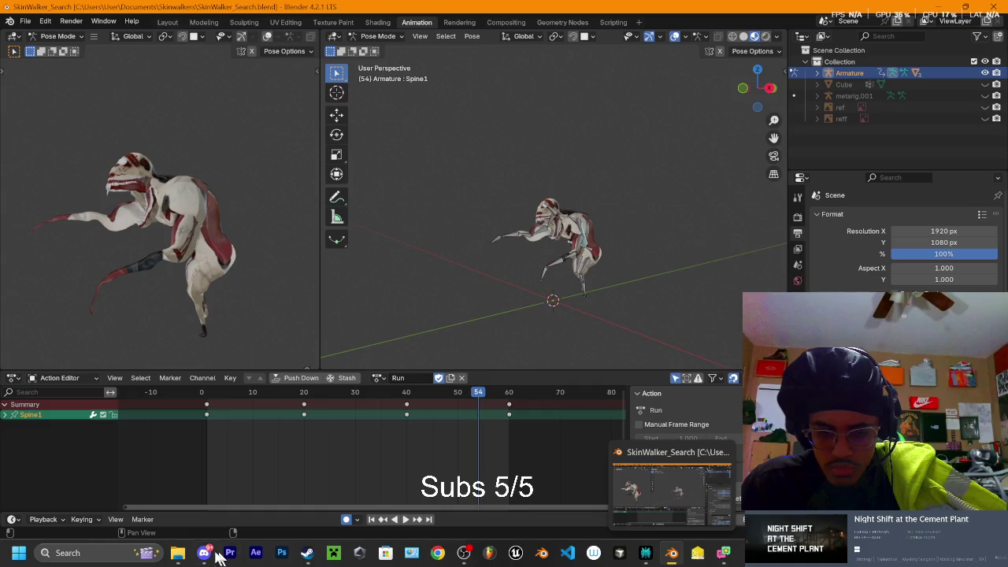
# Upload both SkinWalker_Search files to the Drive animation folder, close Explorer, and maximize Drive
pyautogui.click(177, 553)
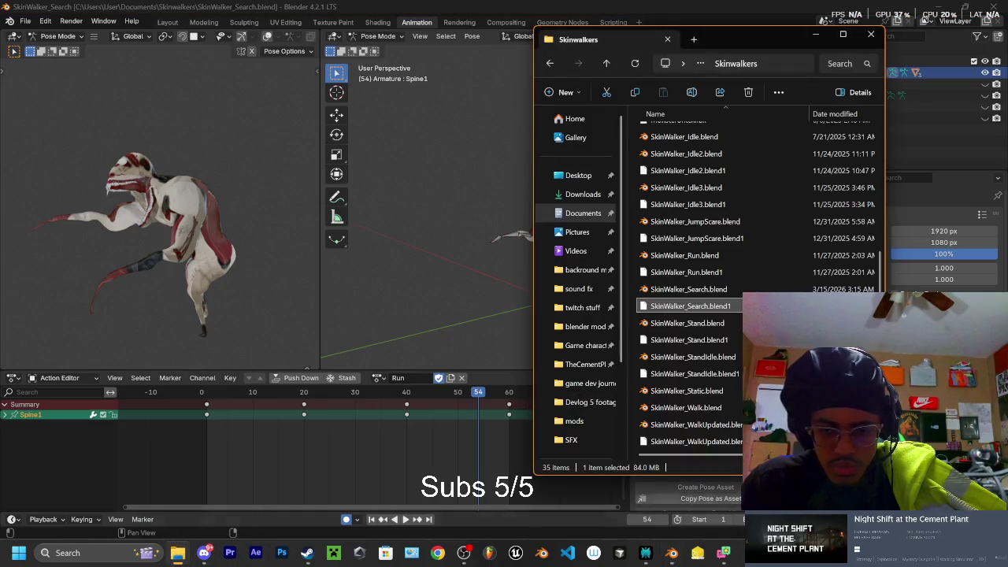
pyautogui.hotkey('alt', 'Tab')
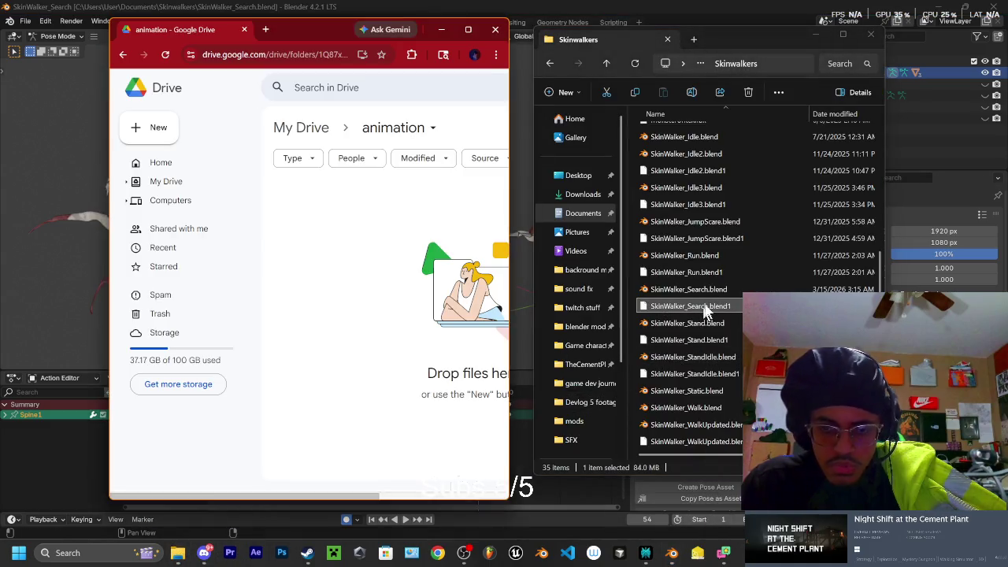
pyautogui.keyDown('ctrl'); pyautogui.click(686, 289); pyautogui.keyUp('ctrl')
pyautogui.moveTo(685, 300)
pyautogui.mouseDown()
pyautogui.moveTo(359, 293)
pyautogui.moveTo(481, 350)
pyautogui.mouseUp()
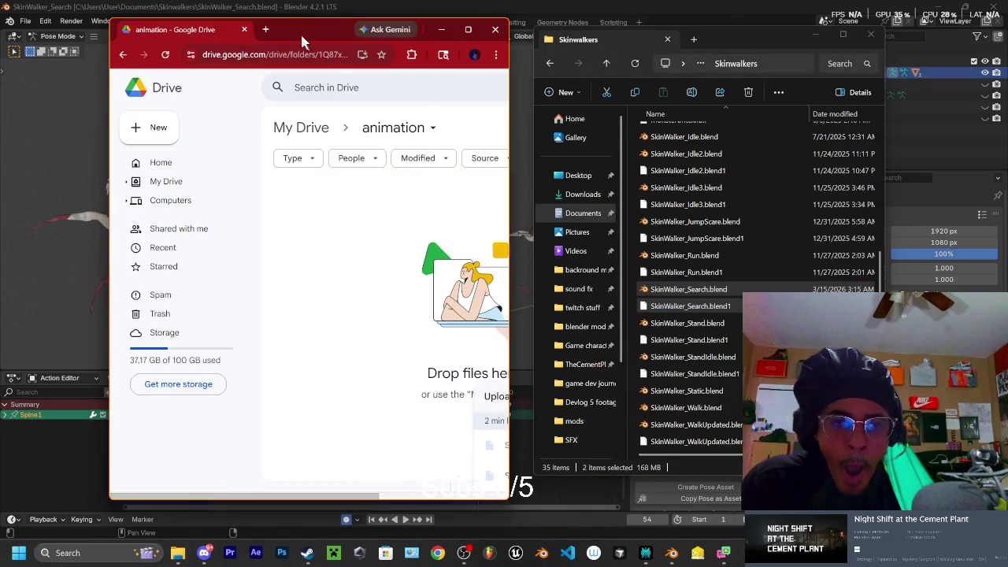
pyautogui.click(870, 35)
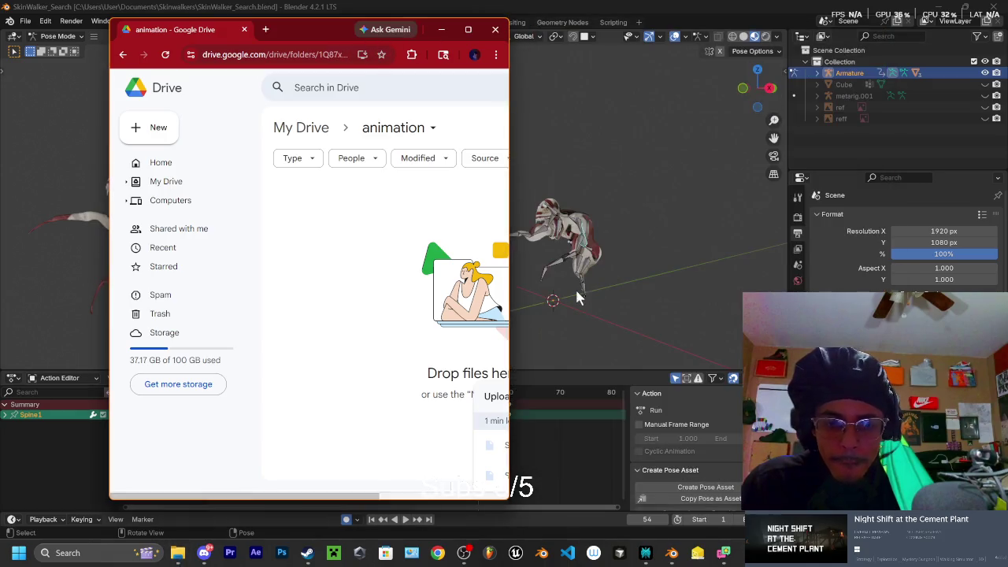
pyautogui.click(468, 29)
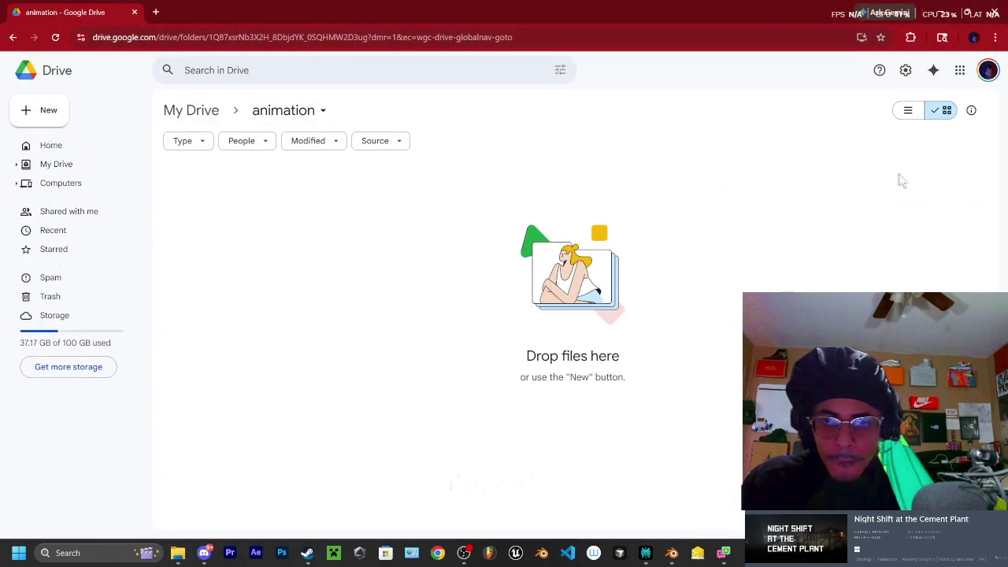
# Open the top video from YouTube's watch history, then return to the Drive animation tab
pyautogui.click(155, 12)
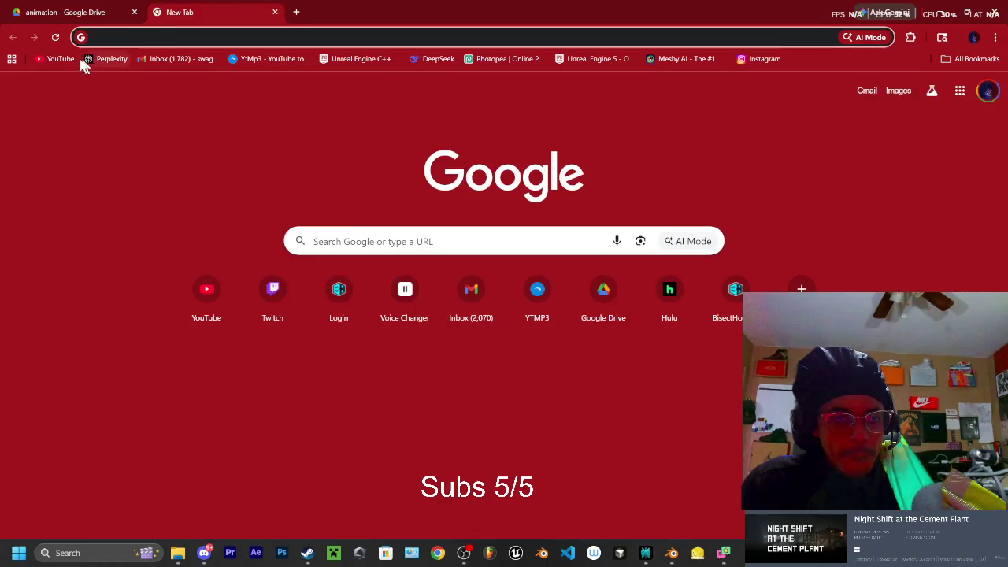
pyautogui.click(71, 56)
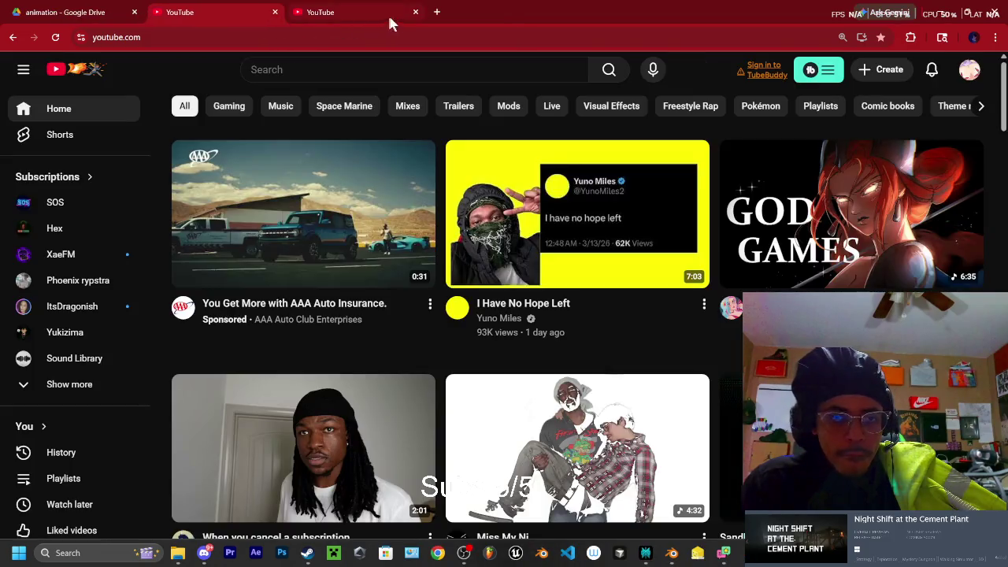
pyautogui.click(416, 12)
pyautogui.click(47, 452)
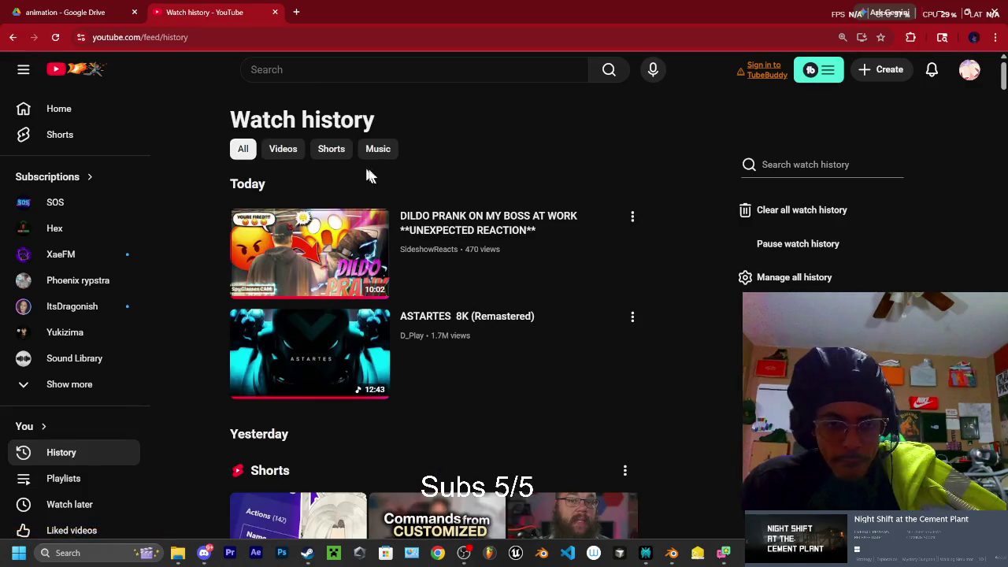
pyautogui.click(331, 262)
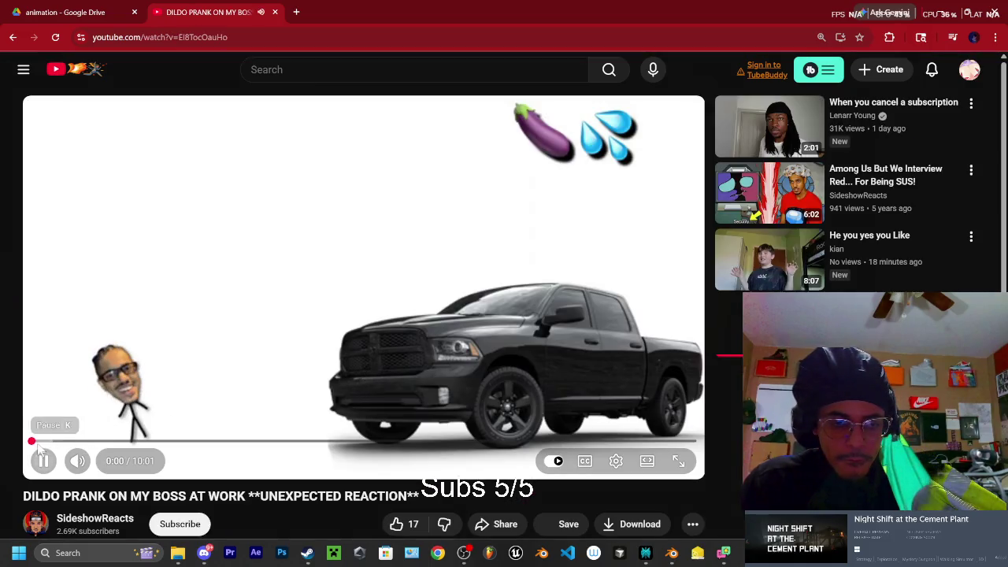
pyautogui.click(77, 15)
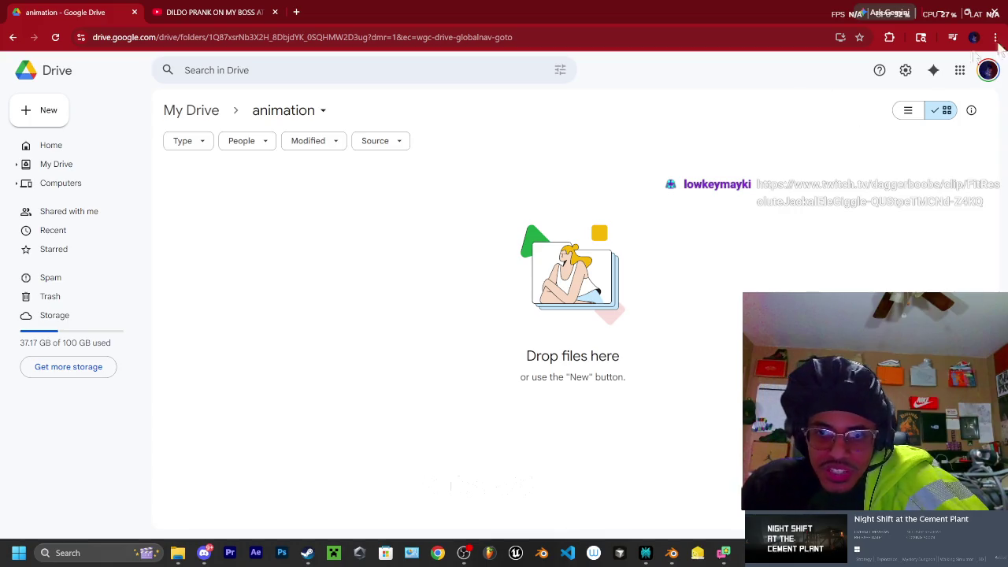
# Set the animation folder's general access to Anyone with the link and copy the link
pyautogui.click(13, 37)
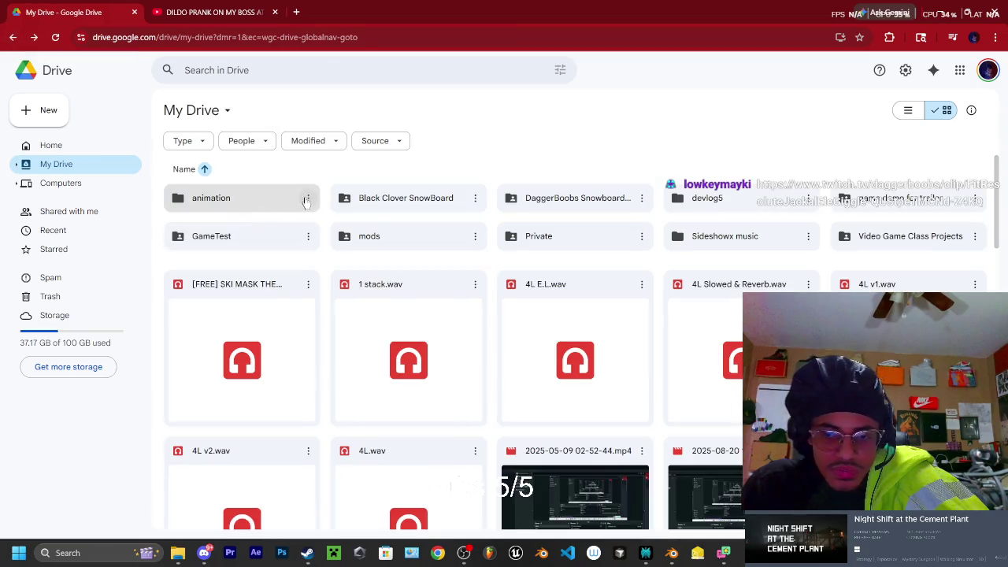
pyautogui.click(309, 199)
pyautogui.moveTo(338, 269)
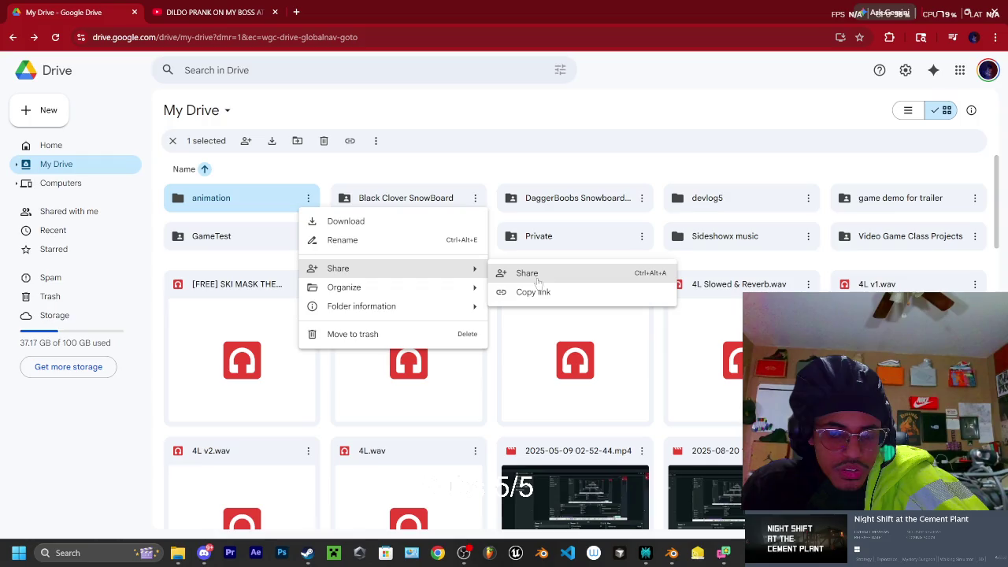
pyautogui.click(534, 292)
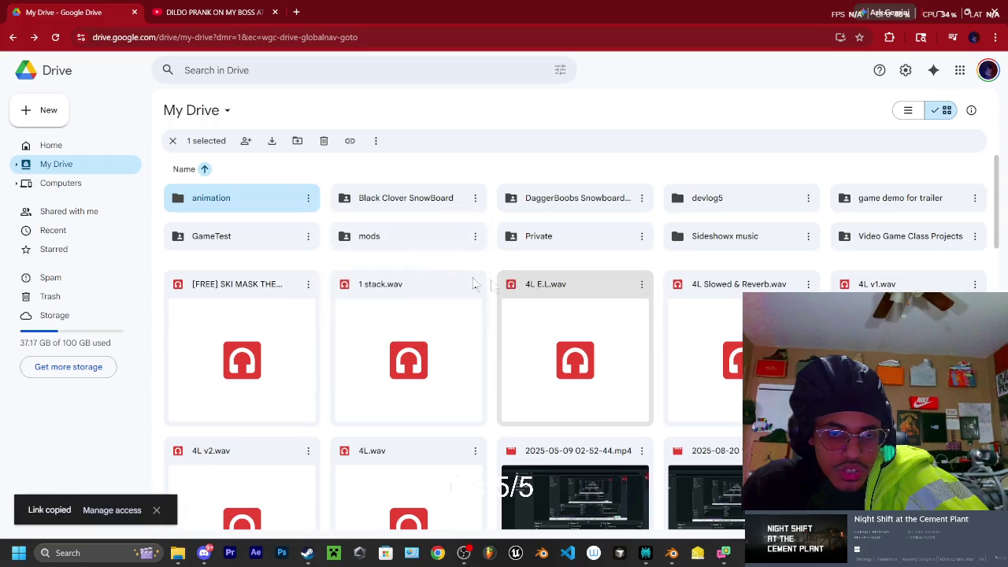
pyautogui.click(308, 198)
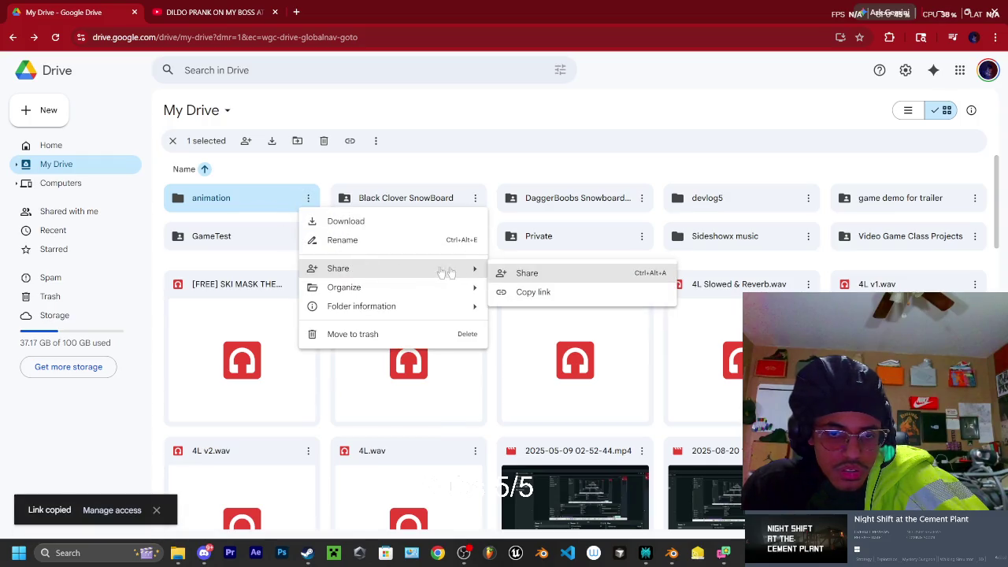
pyautogui.click(540, 273)
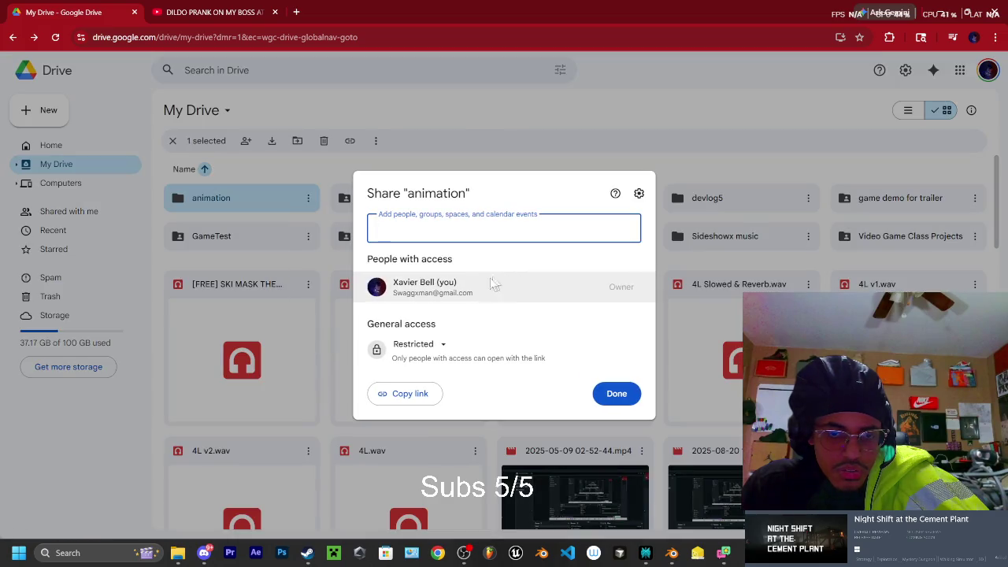
pyautogui.click(433, 344)
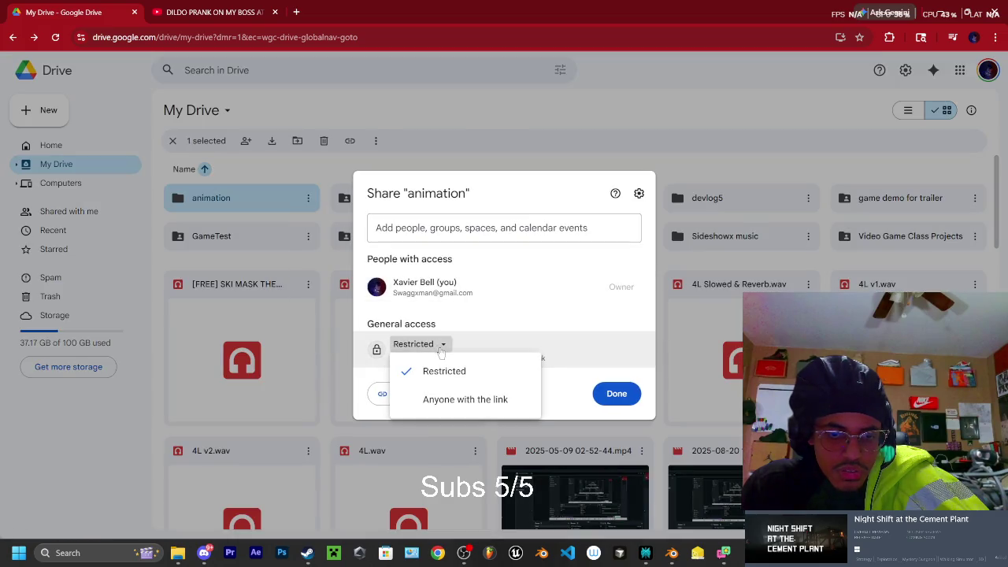
pyautogui.click(476, 398)
pyautogui.click(435, 395)
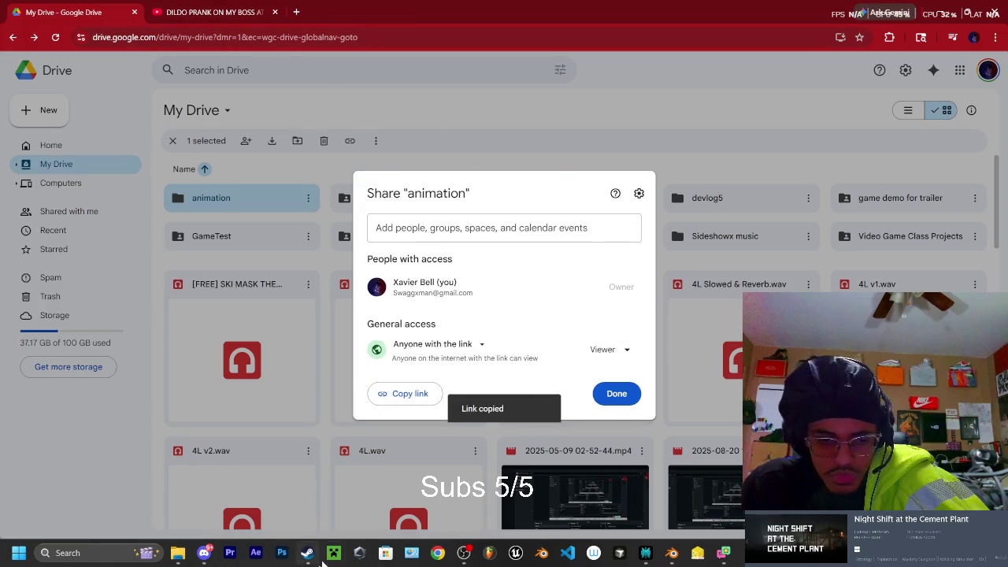
# Paste and send the Drive folder link in the Discord direct message
pyautogui.click(211, 554)
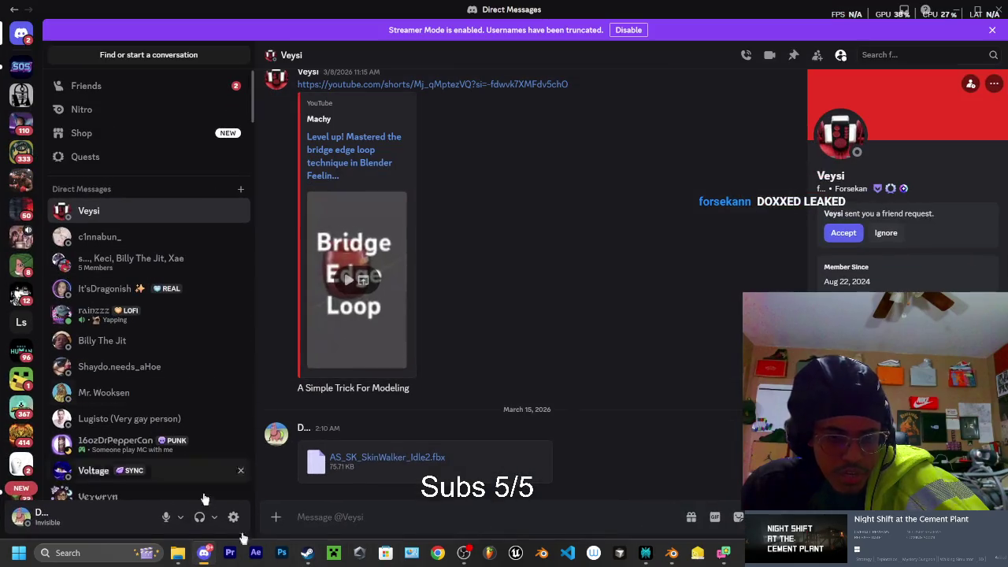
pyautogui.rightClick(306, 518)
pyautogui.click(325, 505)
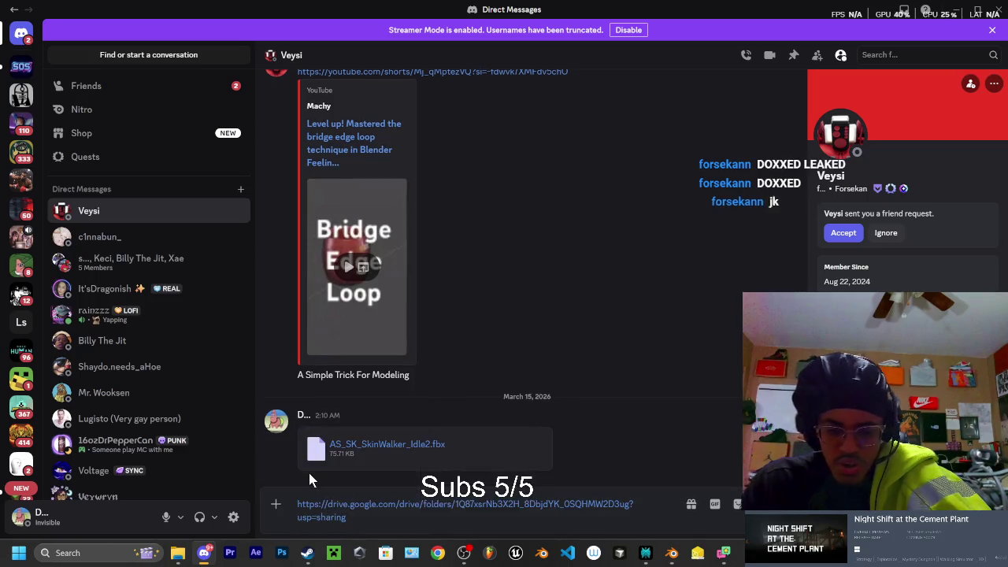
pyautogui.press('Return')
pyautogui.hotkey('alt', 'Tab')
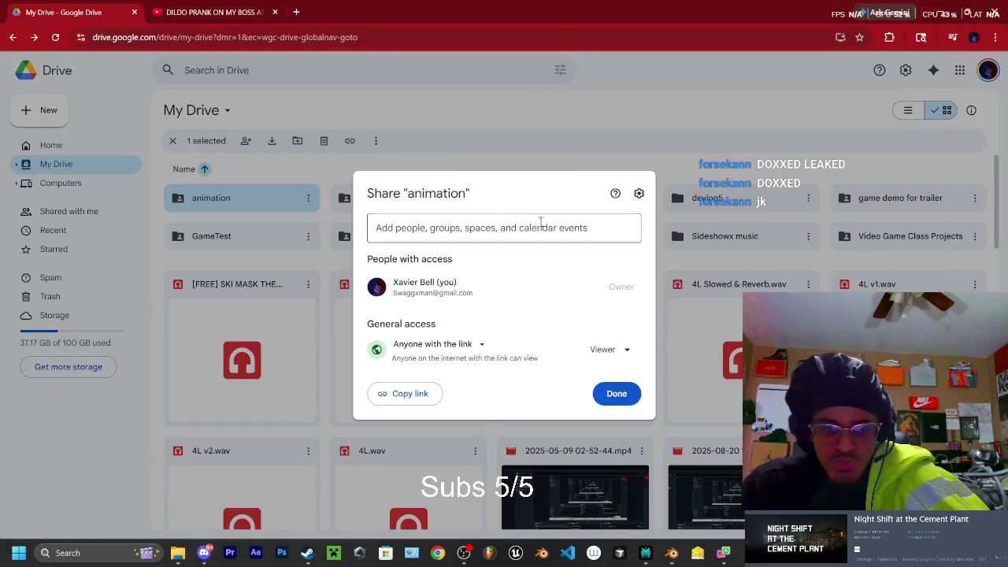
# Close the Drive sharing settings and return to the paused YouTube prank video
pyautogui.click(635, 391)
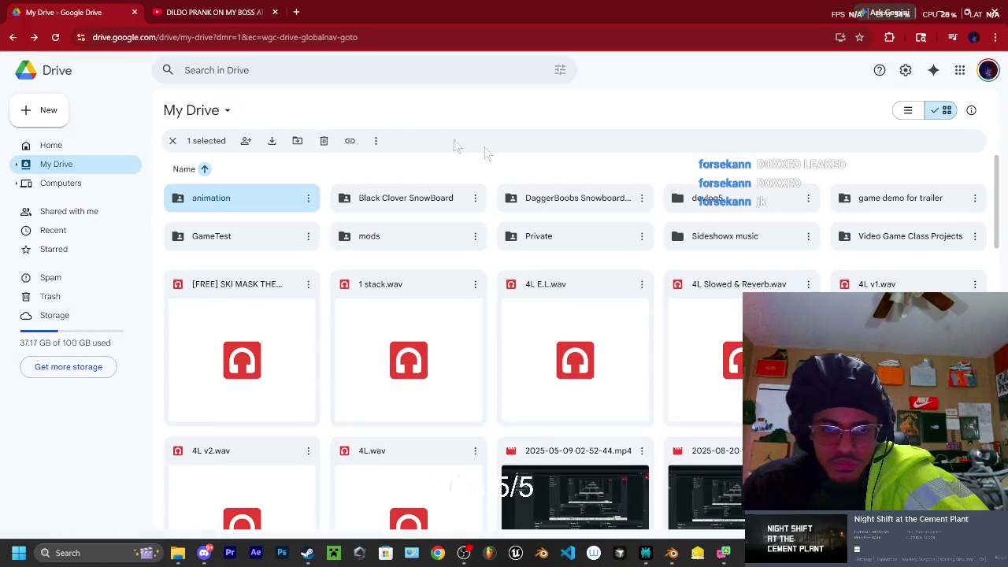
pyautogui.click(198, 12)
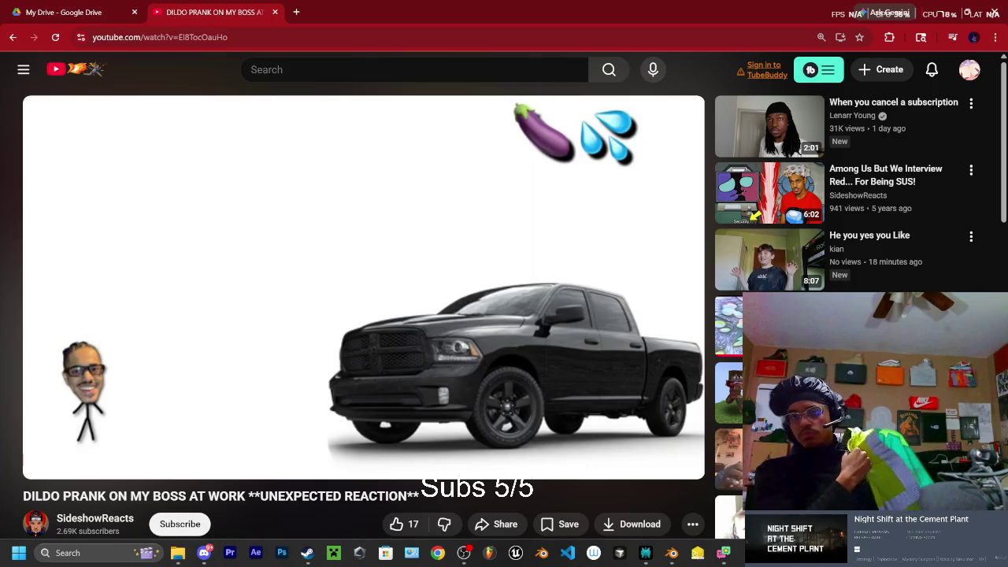
pyautogui.moveTo(684, 232)
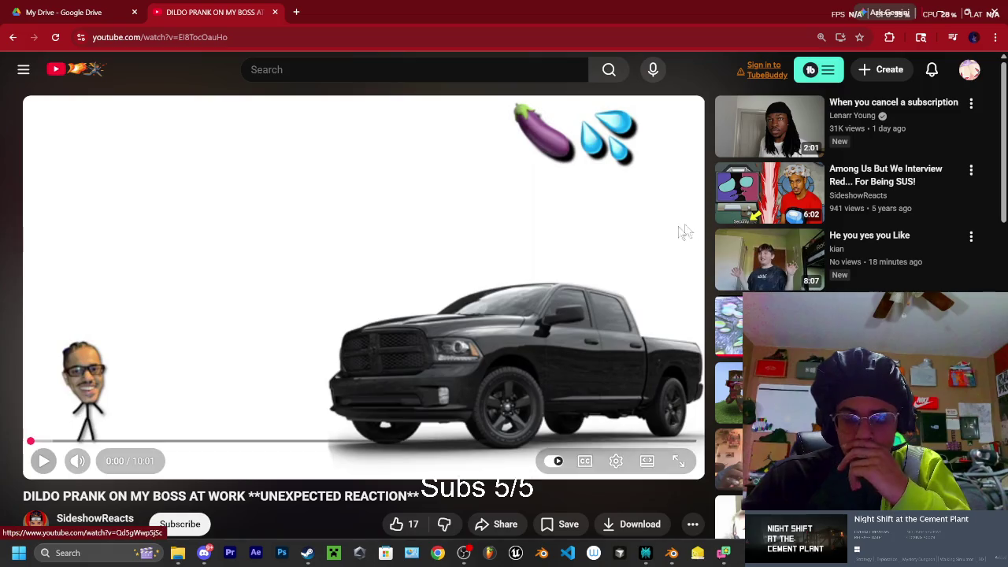
# Add the Among Us storytime video from the sidebar to the queue after the prank video
pyautogui.scroll(-2, 827, 197)
pyautogui.scroll(2, 971, 175)
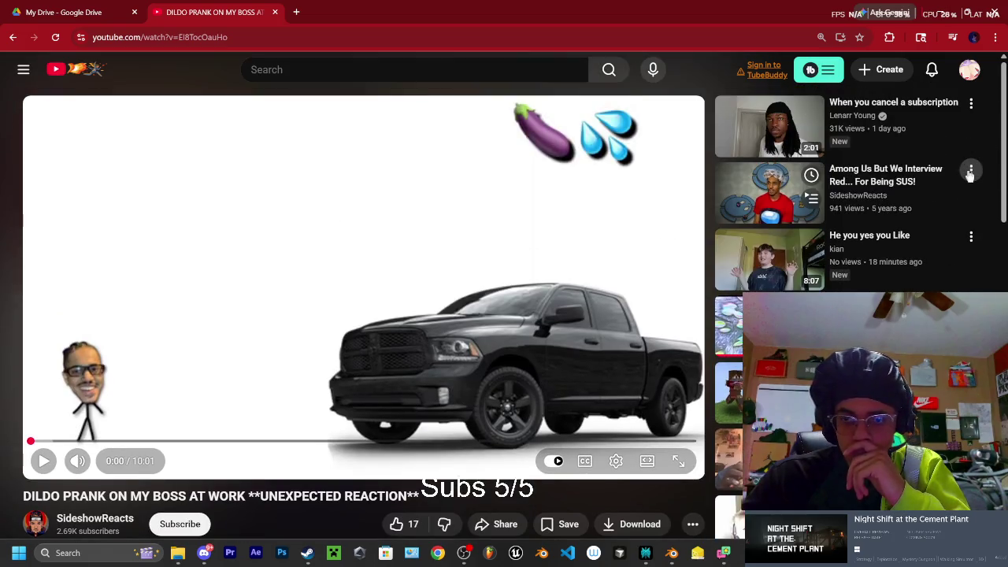
pyautogui.click(971, 172)
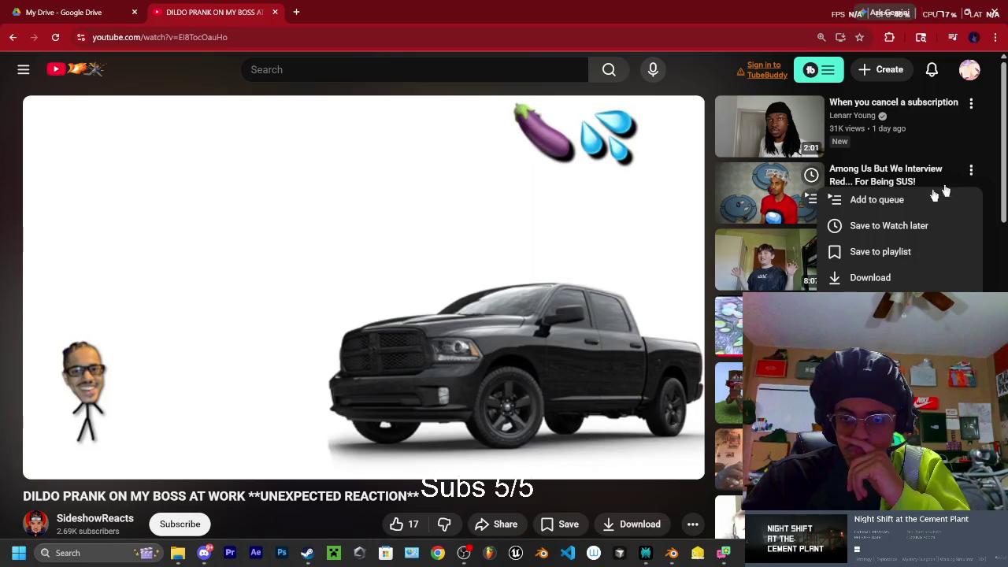
pyautogui.click(913, 200)
pyautogui.scroll(-1, 613, 253)
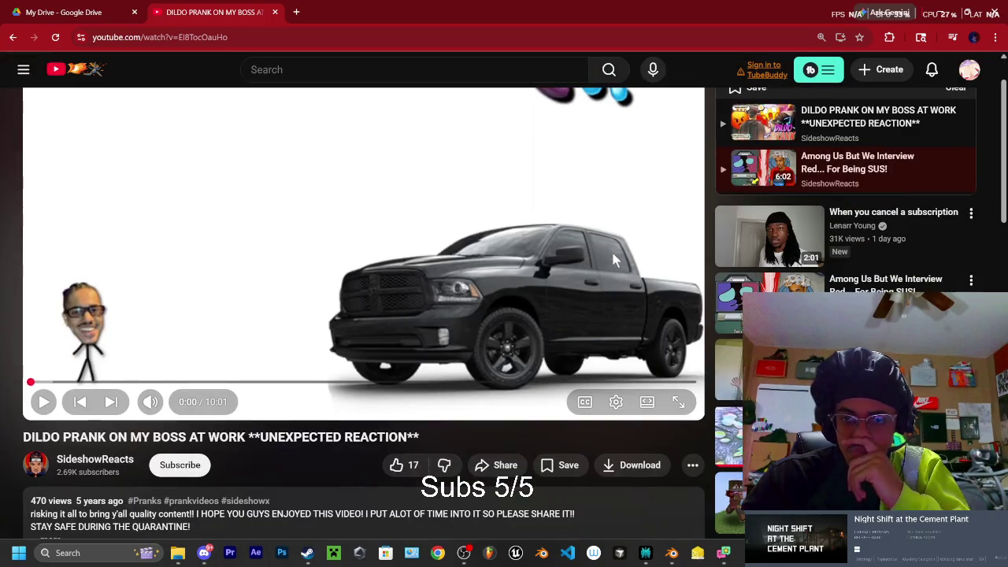
pyautogui.moveTo(847, 168)
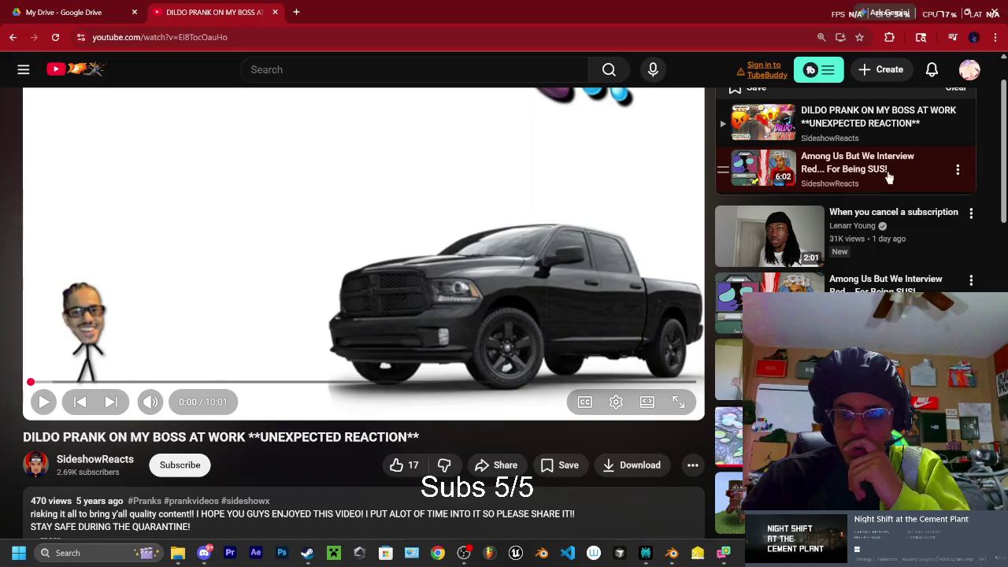
pyautogui.scroll(-1, 888, 178)
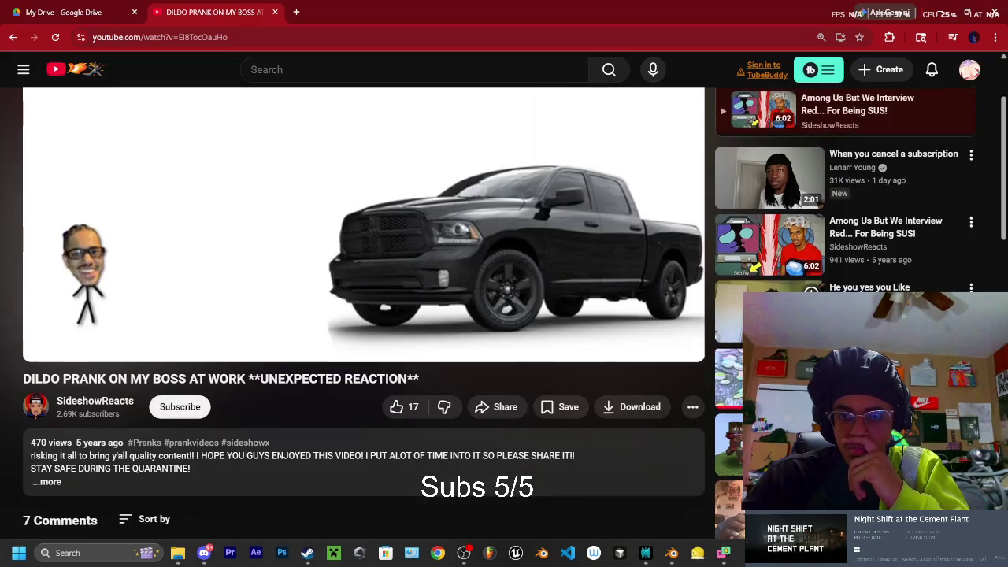
pyautogui.scroll(-3, 888, 178)
pyautogui.scroll(-3, 888, 178)
pyautogui.scroll(-3, 888, 178)
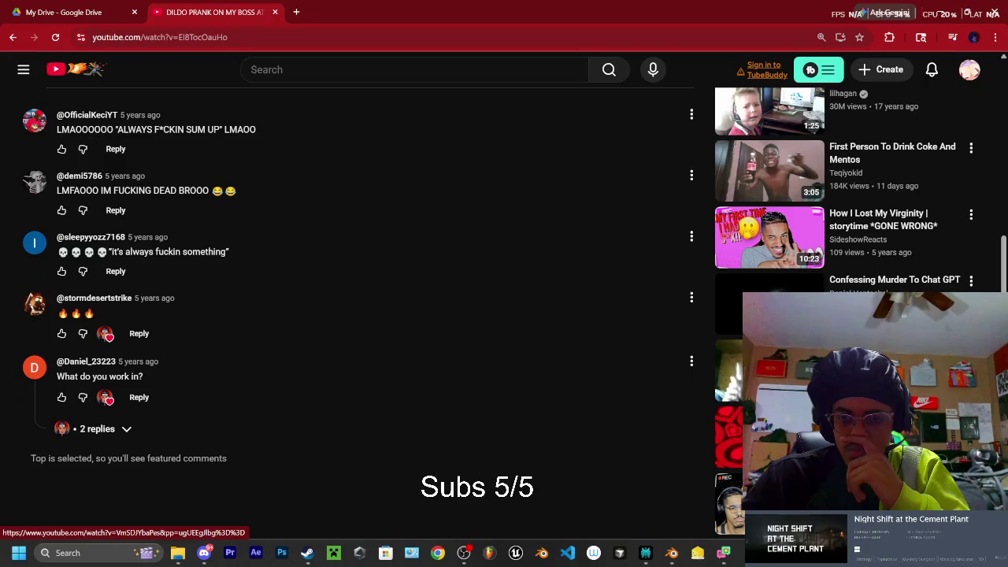
pyautogui.scroll(10, 945, 250)
# Adjust the queued video's options in the Queue panel, then start the prank video playing
pyautogui.click(960, 232)
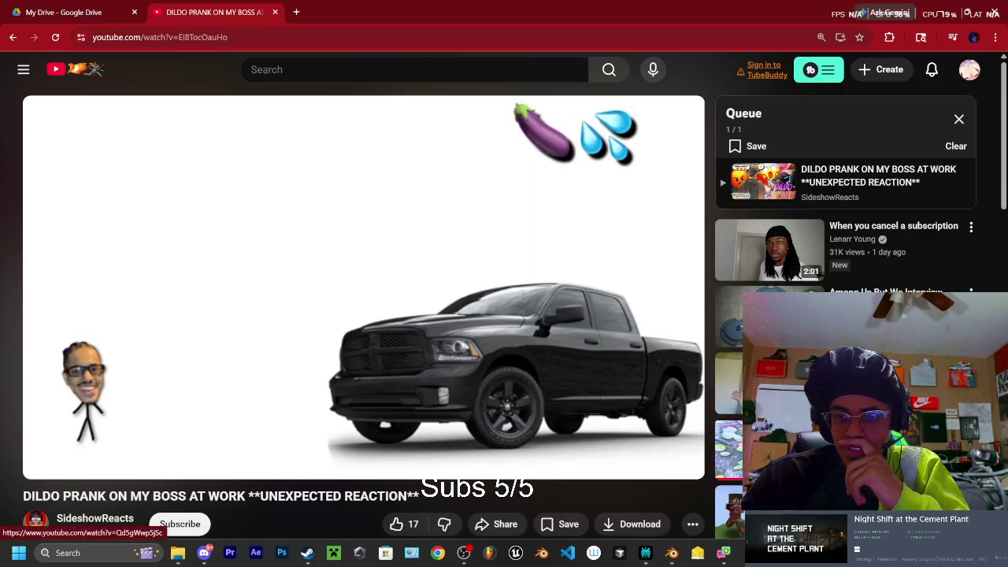
pyautogui.scroll(-5, 905, 237)
pyautogui.scroll(-2, 906, 236)
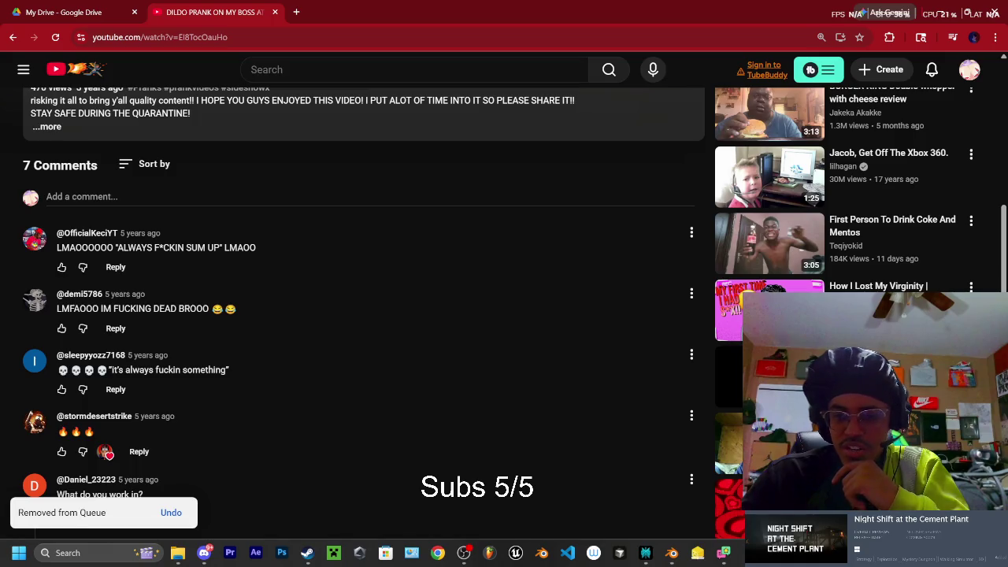
pyautogui.scroll(3, 240, 295)
pyautogui.scroll(3, 240, 295)
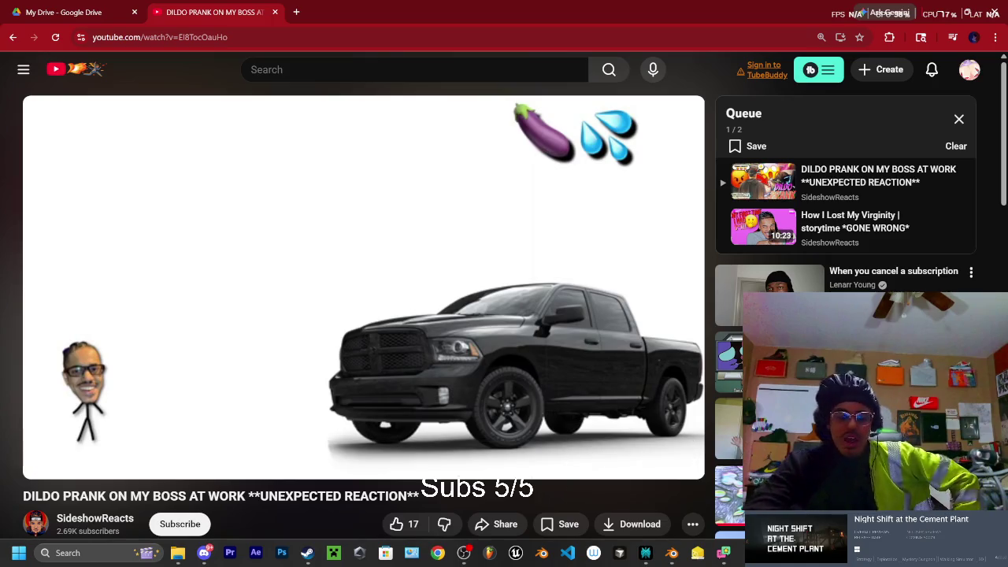
pyautogui.click(50, 429)
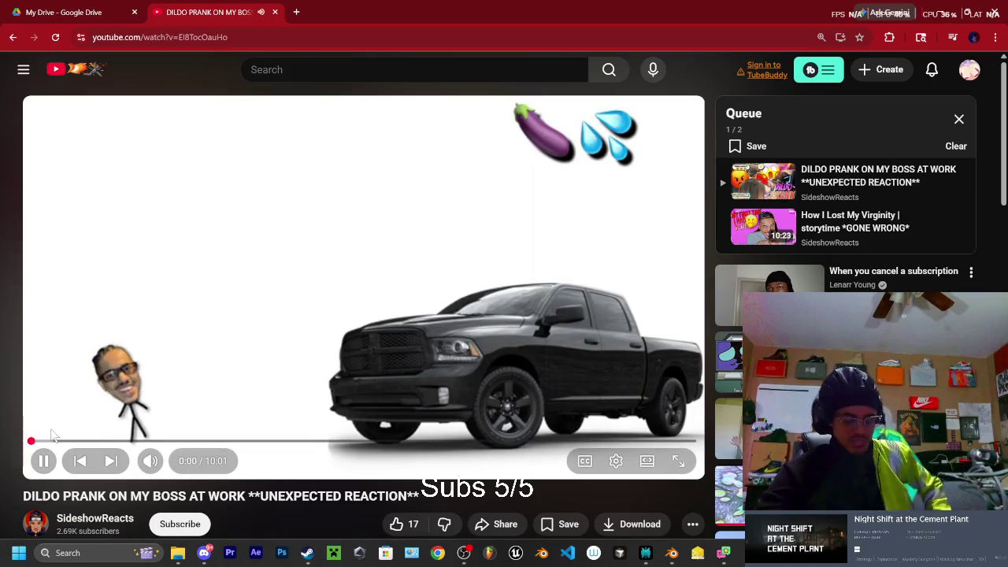